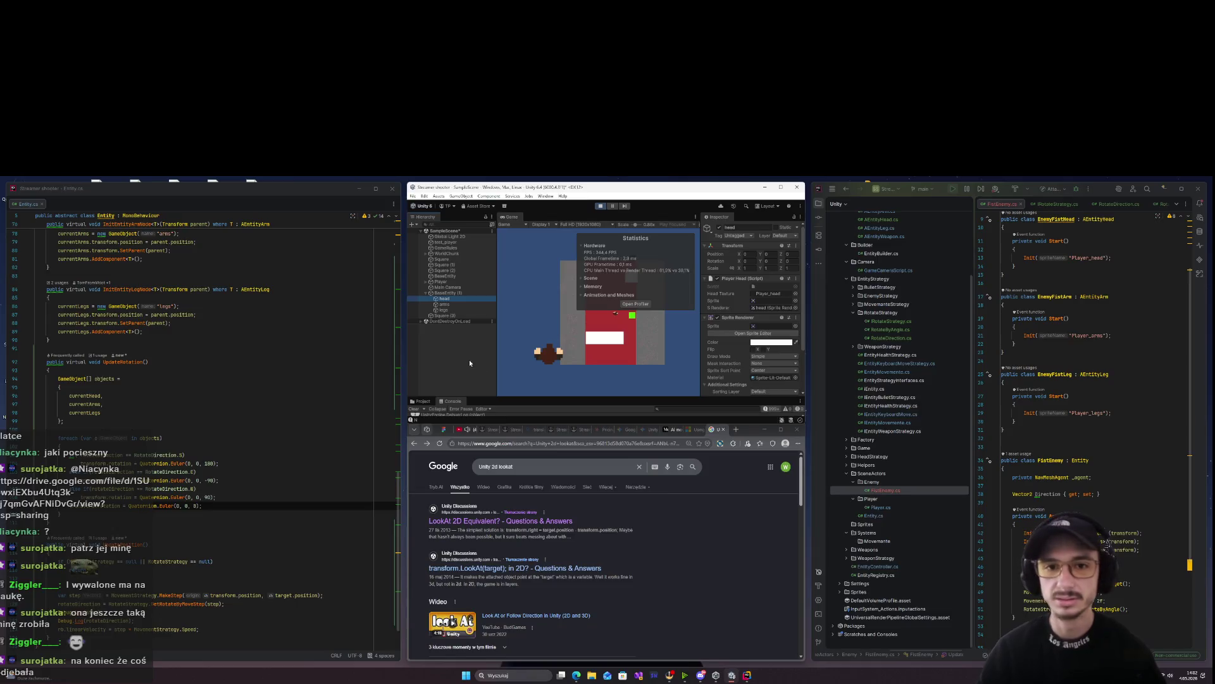
Float and widen the Inspector, then show enemy BaseEntity (1)'s properties during play
{"action": "mouse_move", "coordinate": [722, 220]}
{"action": "left_mouse_down"}
{"action": "mouse_move", "coordinate": [206, 380]}
{"action": "mouse_move", "coordinate": [184, 345]}
{"action": "left_mouse_up"}
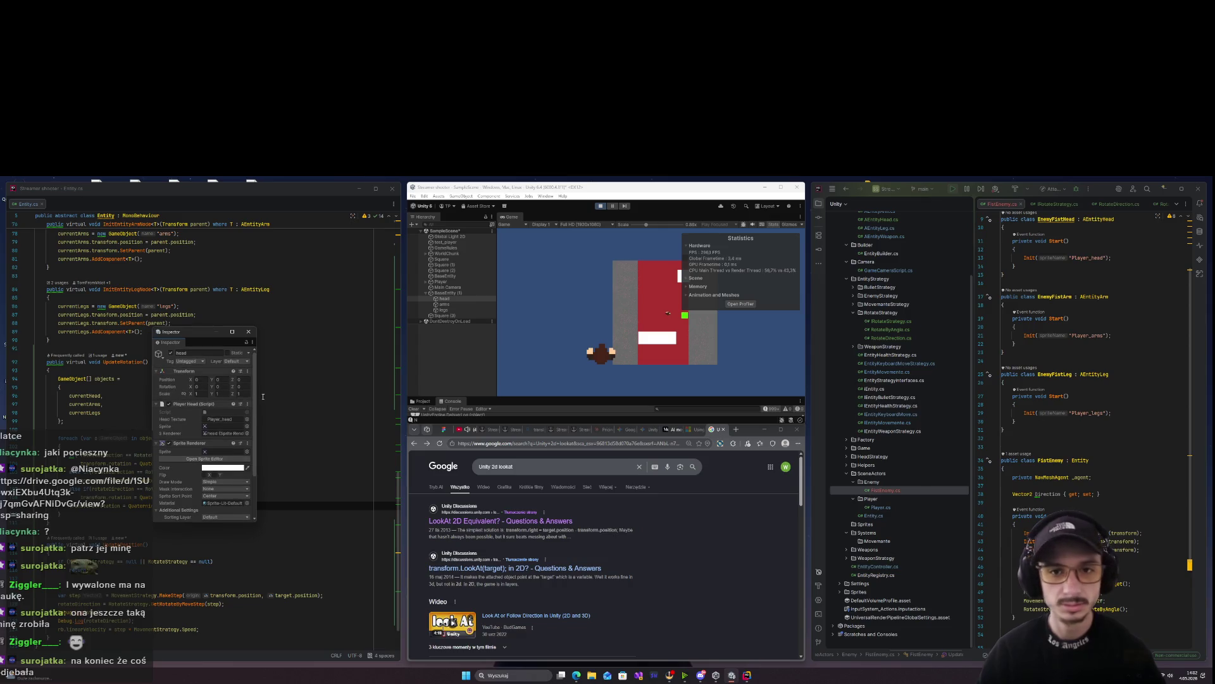
{"action": "mouse_move", "coordinate": [257, 397]}
{"action": "left_mouse_down"}
{"action": "mouse_move", "coordinate": [411, 397]}
{"action": "mouse_move", "coordinate": [384, 397]}
{"action": "left_mouse_up"}
{"action": "left_click", "coordinate": [448, 299]}
{"action": "left_click", "coordinate": [453, 294]}
Return to the game, stop play mode, and select the UpdateRotation code in Rider
{"action": "left_click", "coordinate": [620, 338]}
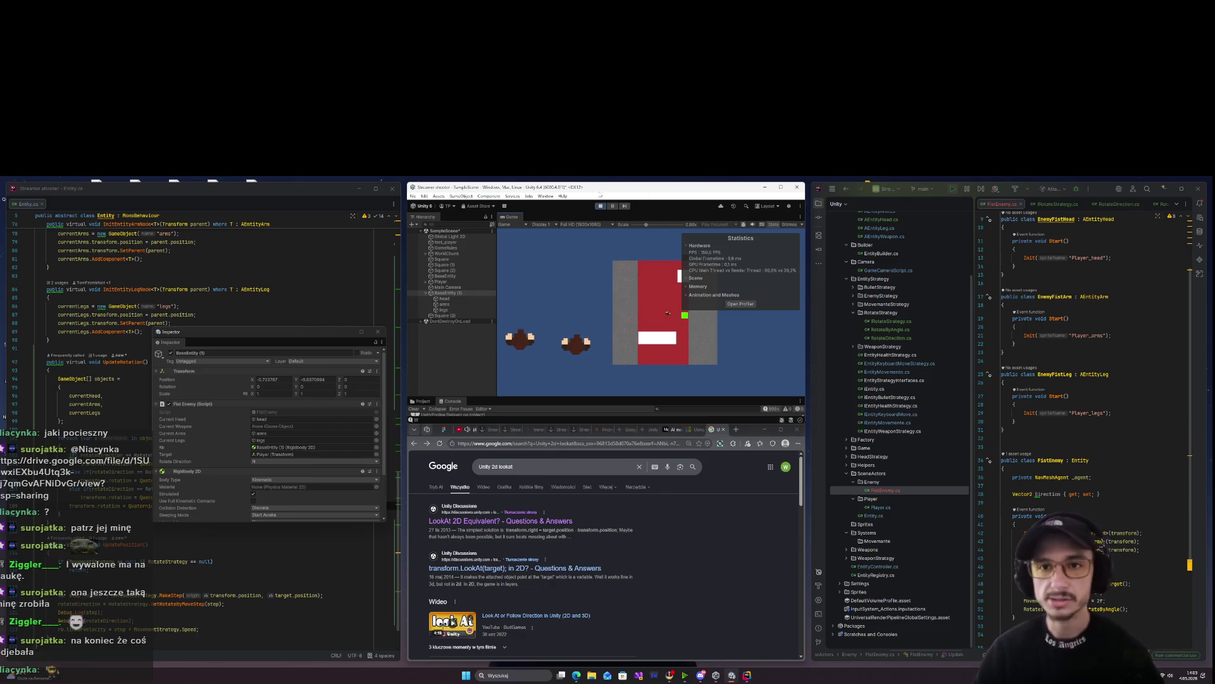
{"action": "key", "text": "ctrl+p"}
{"action": "mouse_move", "coordinate": [76, 516]}
{"action": "left_mouse_down"}
{"action": "mouse_move", "coordinate": [50, 377]}
{"action": "mouse_move", "coordinate": [36, 362]}
{"action": "left_mouse_up"}
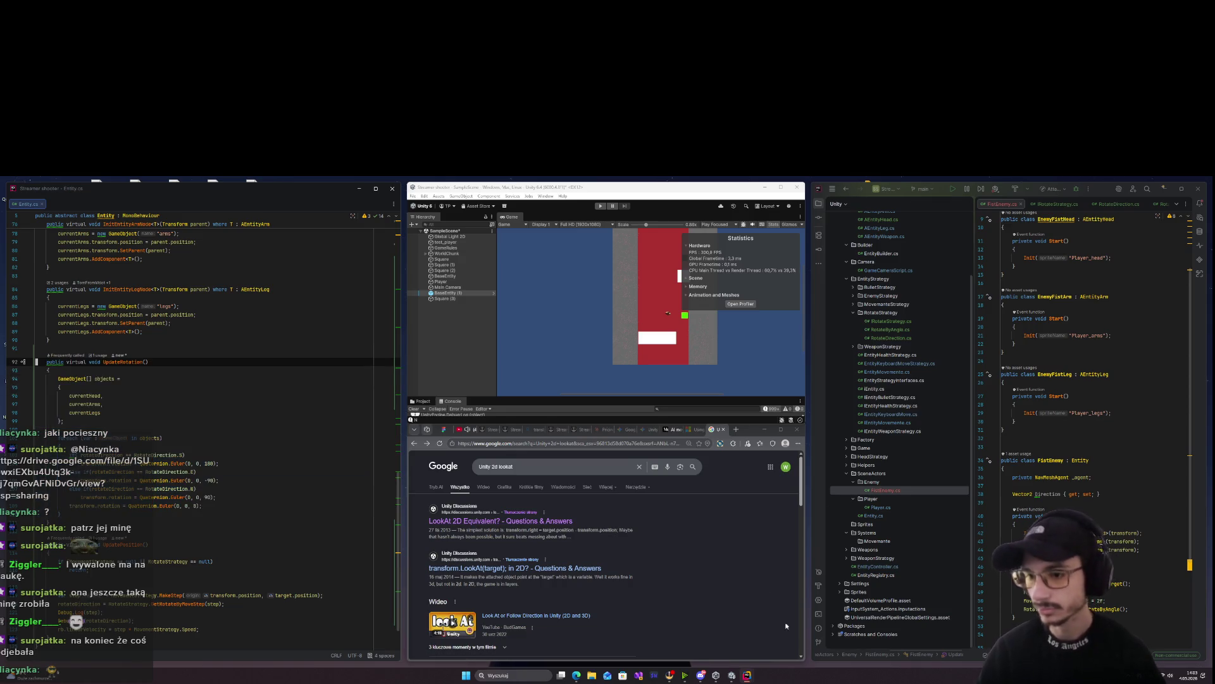
In Gemini, write the question 'co tuyst nie' and paste the MakeStep code below it
{"action": "left_click", "coordinate": [640, 431]}
{"action": "left_click", "coordinate": [643, 430]}
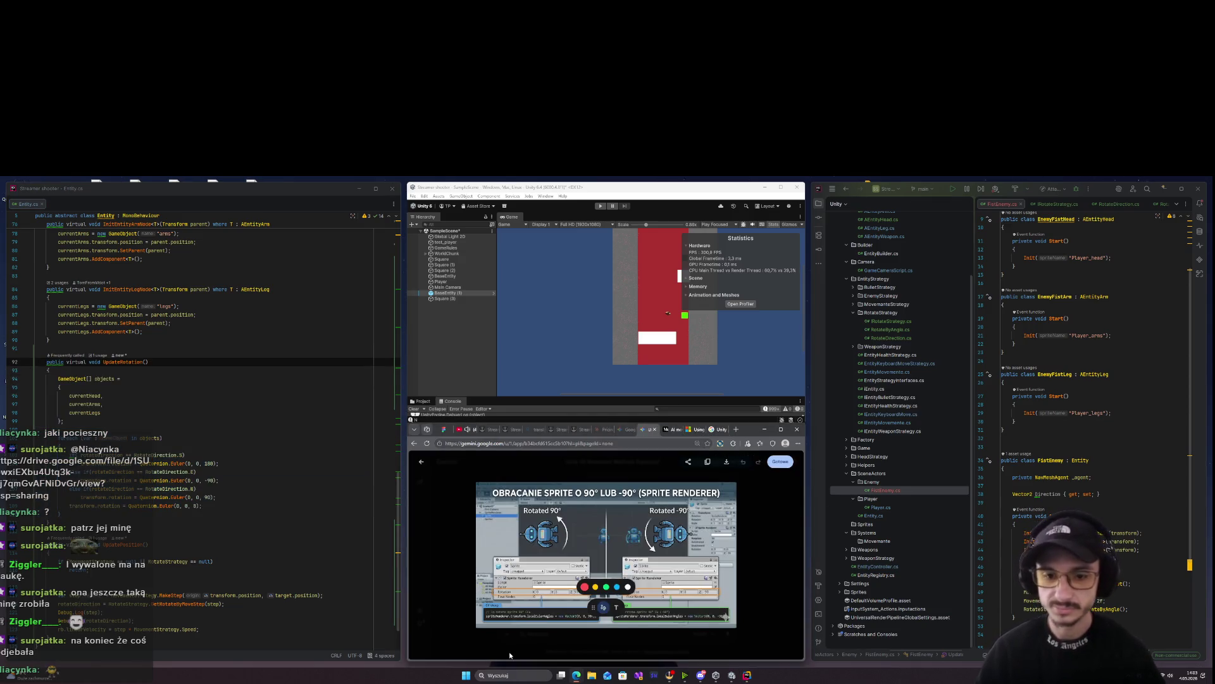
{"action": "type", "text": "co tuy"}
{"action": "type", "text": "st nie tak"}
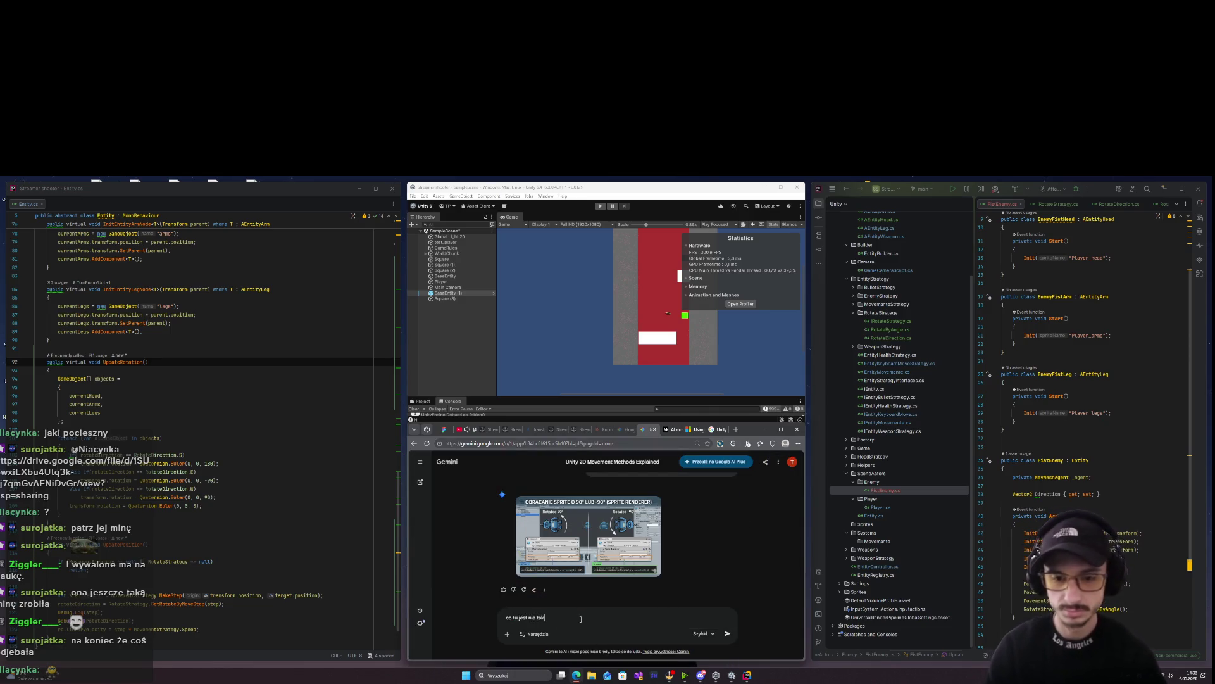
{"action": "key", "text": "ctrl+v"}
Send the prompt using the Myślący thinking model and read its explanation of the offset conflict
{"action": "left_click", "coordinate": [702, 633]}
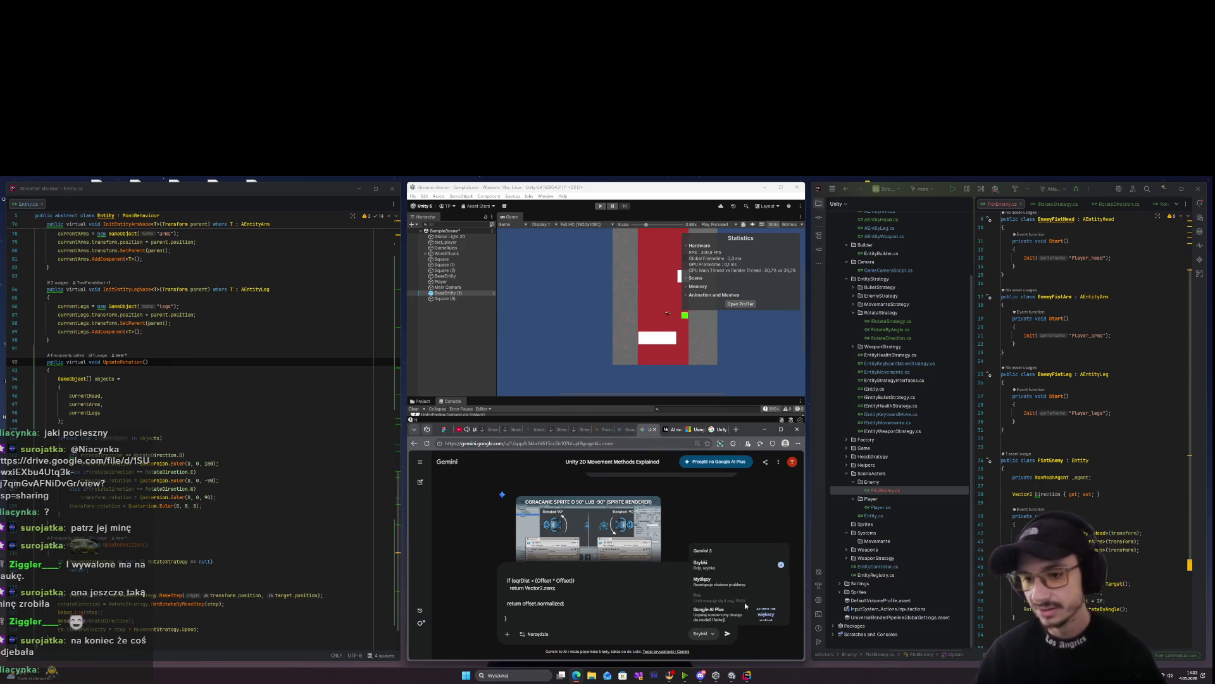
{"action": "left_click", "coordinate": [707, 580]}
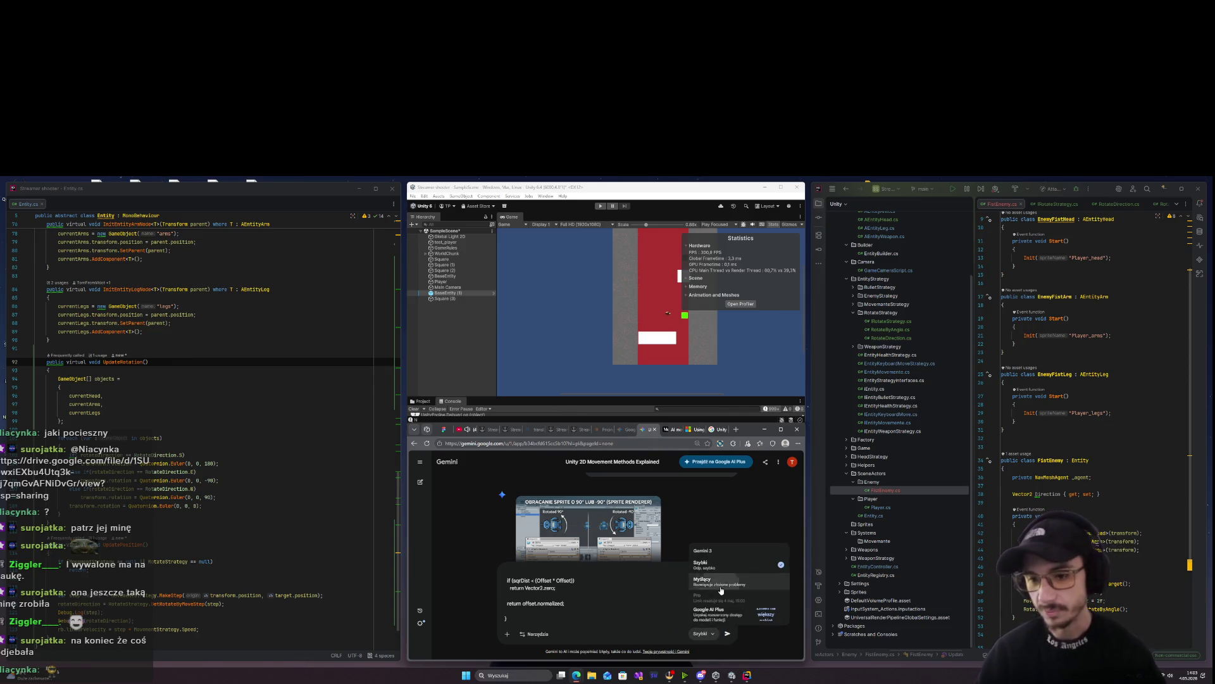
{"action": "left_click", "coordinate": [728, 633]}
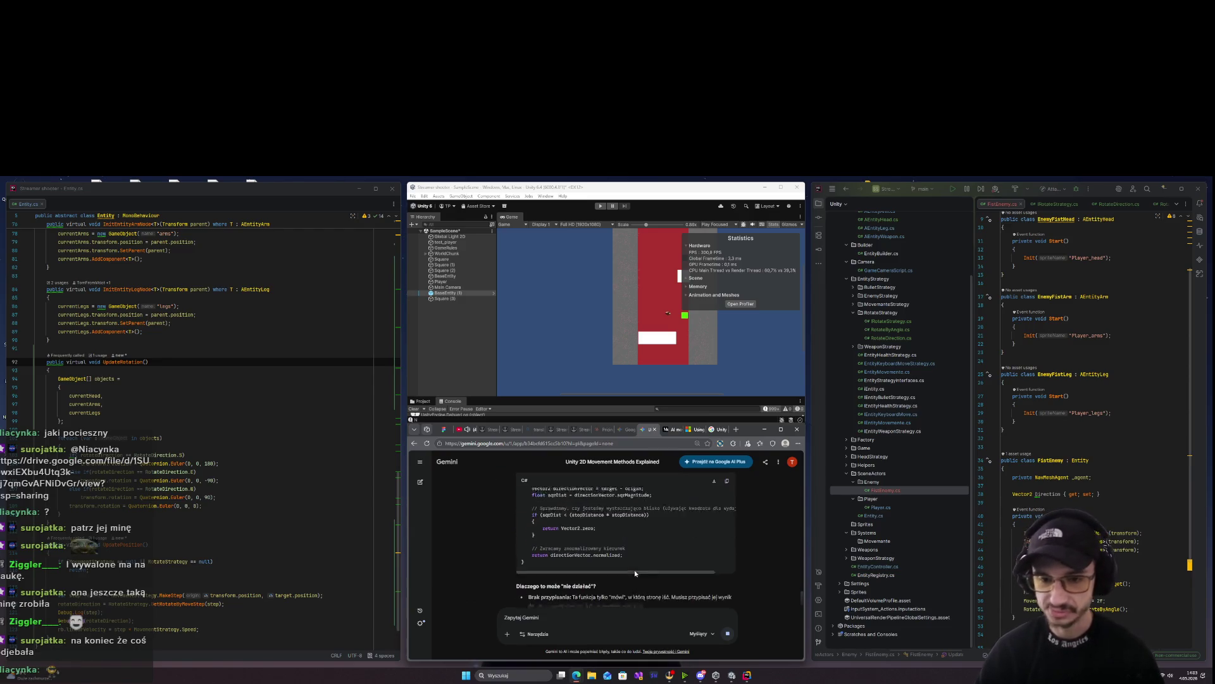
{"action": "scroll", "coordinate": [634, 570], "scroll_direction": "up", "scroll_amount": 1}
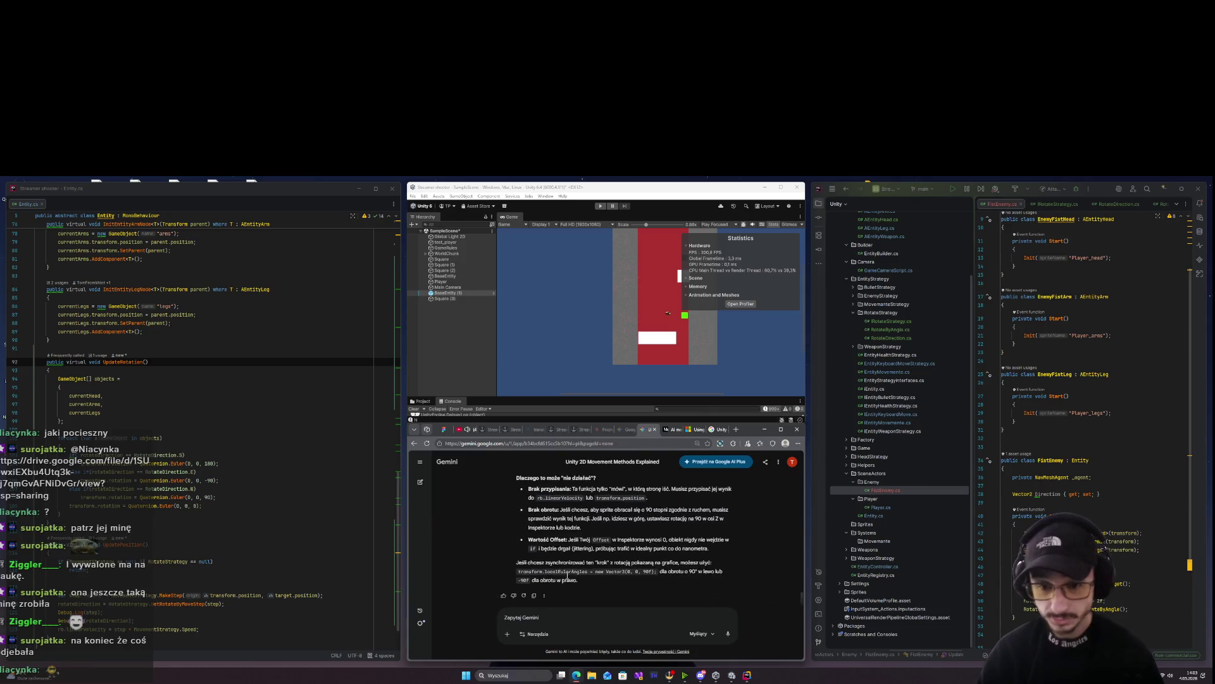
{"action": "scroll", "coordinate": [630, 573], "scroll_direction": "up", "scroll_amount": 5}
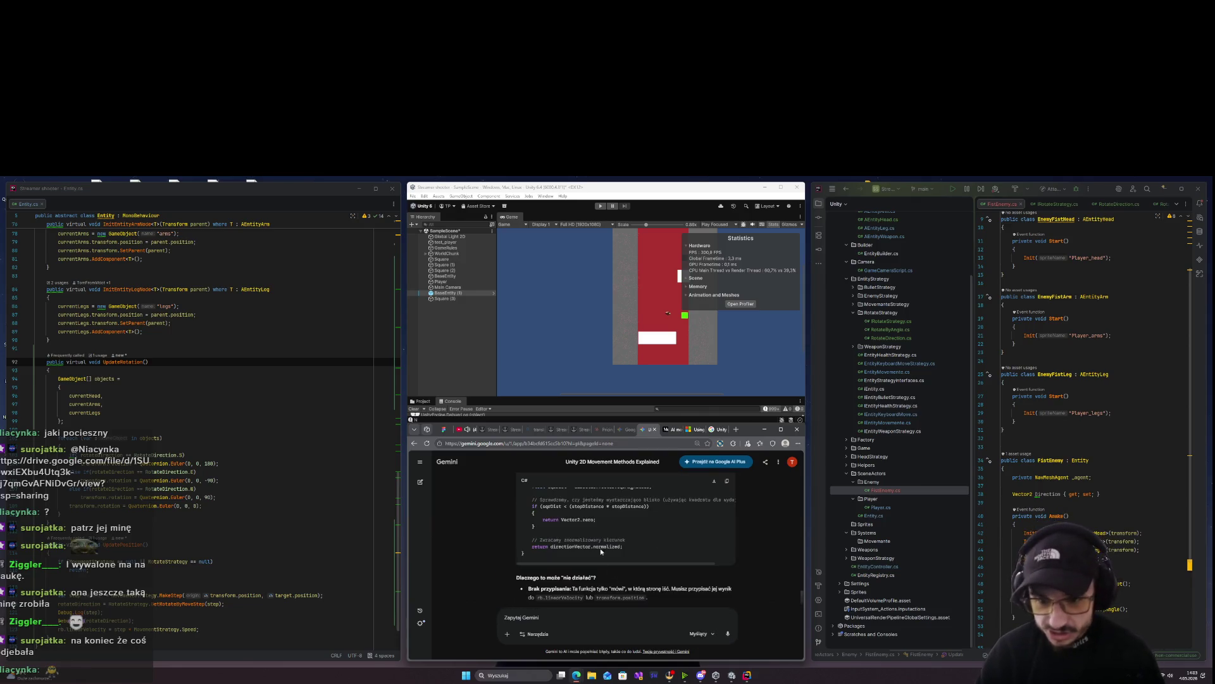
{"action": "scroll", "coordinate": [623, 541], "scroll_direction": "down", "scroll_amount": 1}
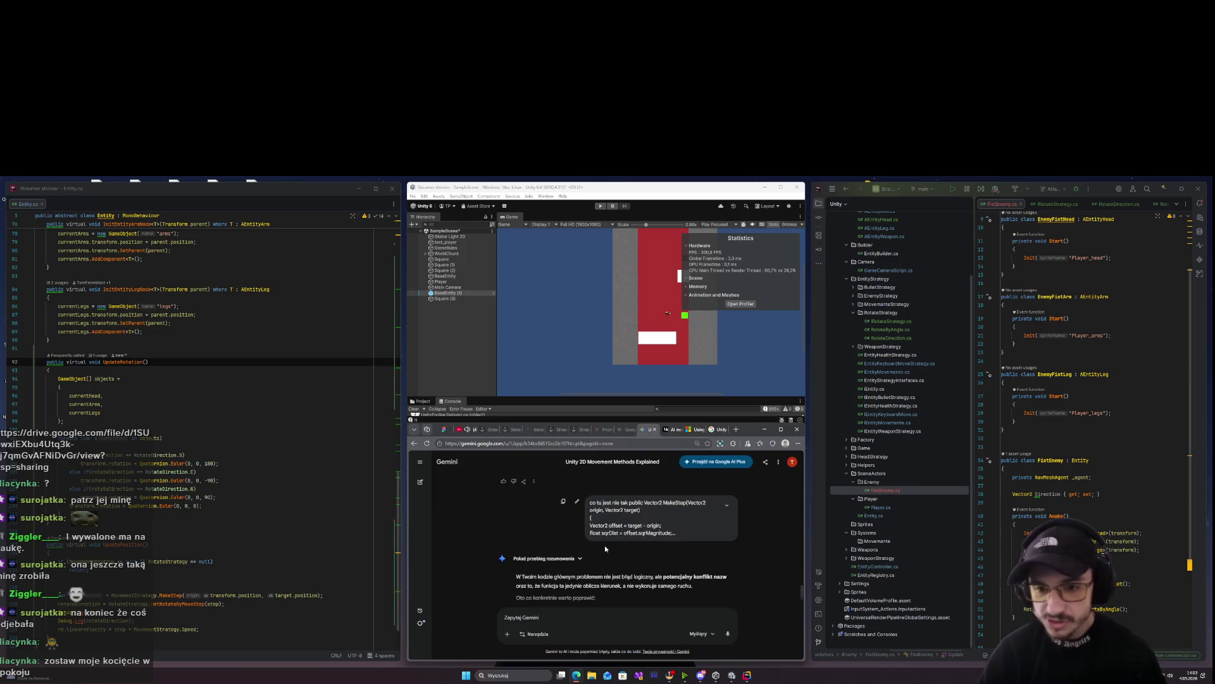
Select and copy the whole UpdateRotation method from Entity.cs
{"action": "left_click", "coordinate": [727, 504]}
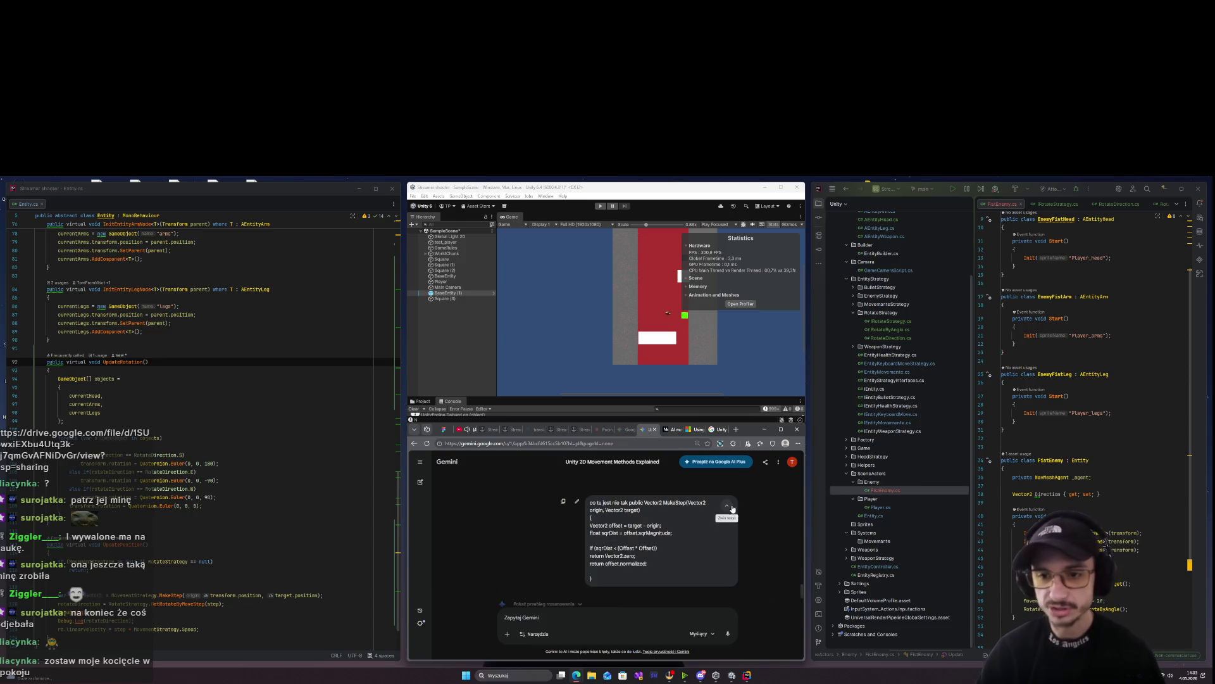
{"action": "left_click", "coordinate": [48, 552]}
{"action": "mouse_move", "coordinate": [47, 552]}
{"action": "left_mouse_down"}
{"action": "mouse_move", "coordinate": [32, 357]}
{"action": "mouse_move", "coordinate": [19, 349]}
{"action": "left_mouse_up"}
{"action": "left_click", "coordinate": [77, 522]}
{"action": "left_click_drag", "start_coordinate": [78, 522], "coordinate": [16, 360]}
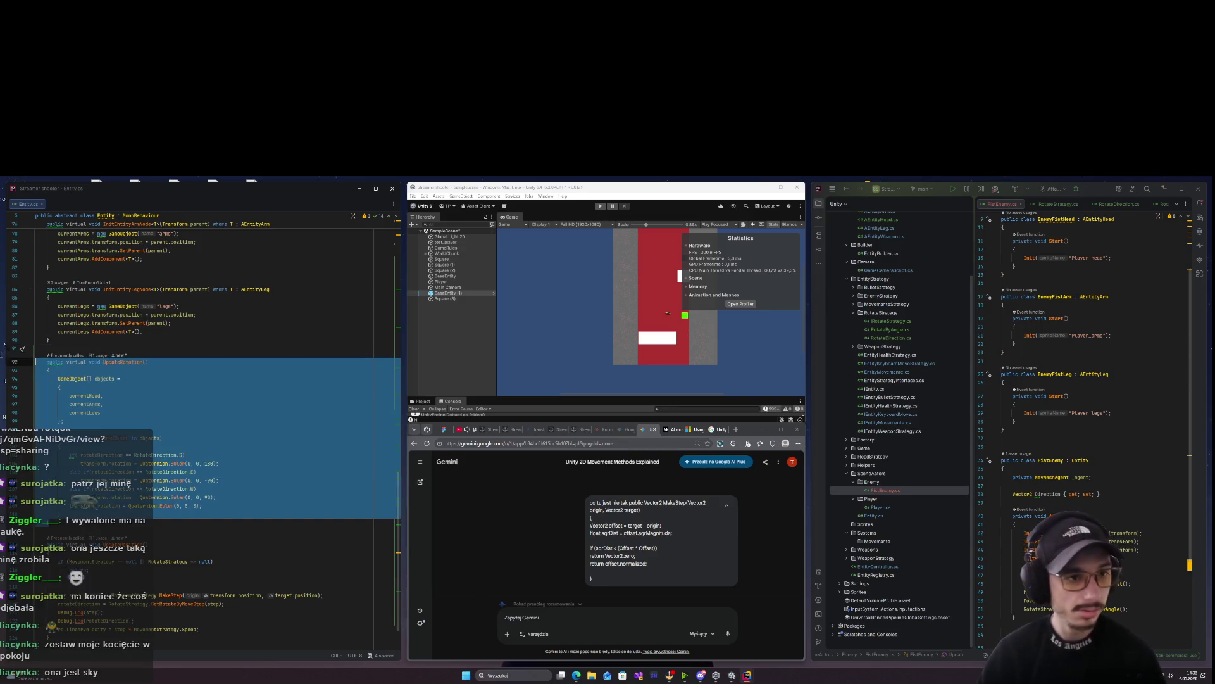
{"action": "right_click", "coordinate": [152, 541]}
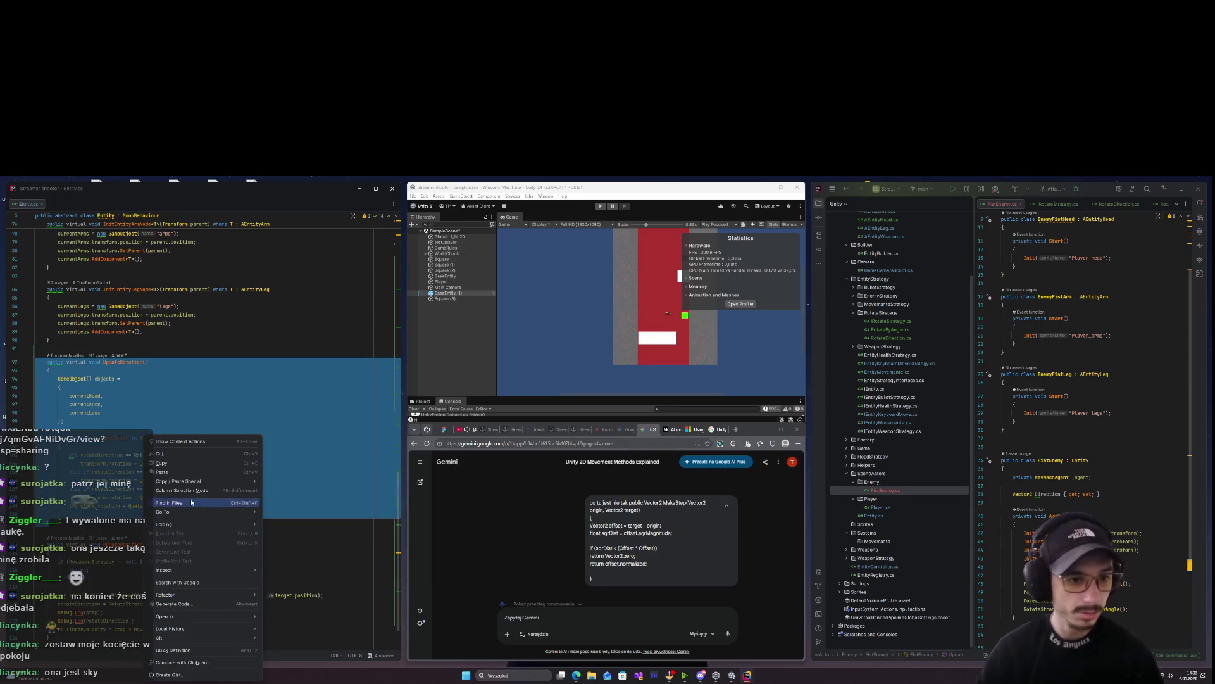
{"action": "left_click", "coordinate": [172, 463]}
Paste the UpdateRotation code into Gemini with the note 'o{ funkcje mi chodziło' and send it
{"action": "left_click", "coordinate": [681, 625]}
{"action": "key", "text": "ctrl+v"}
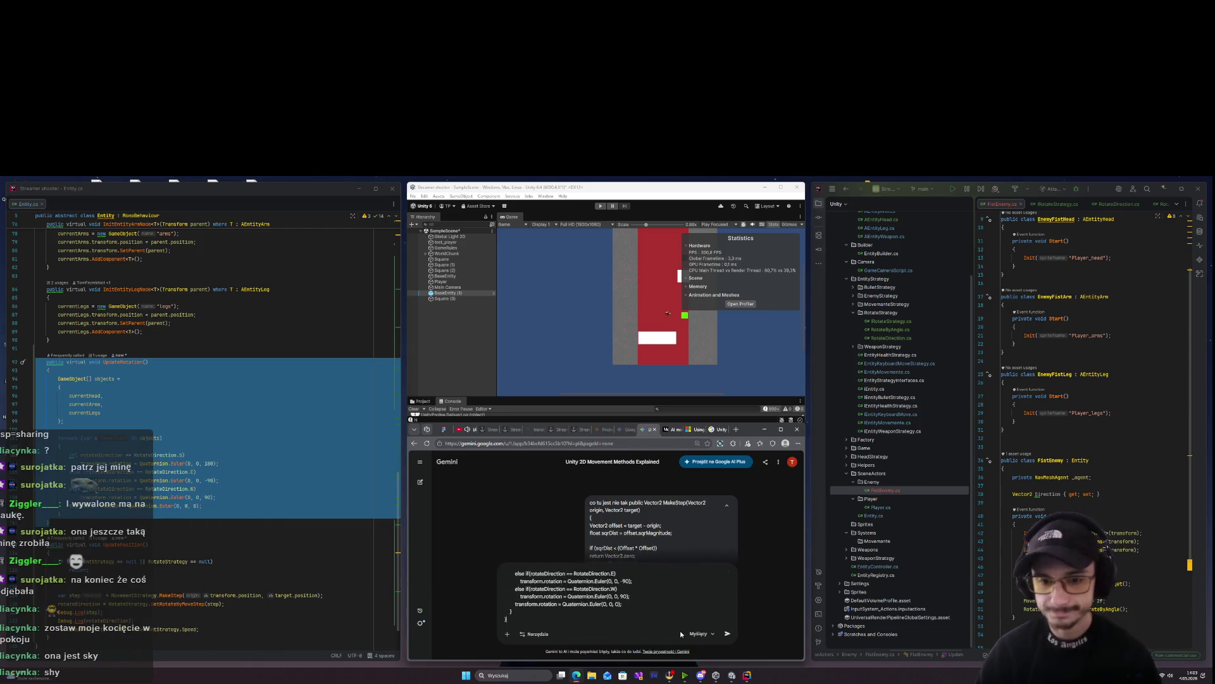
{"action": "type", "text": "o{"}
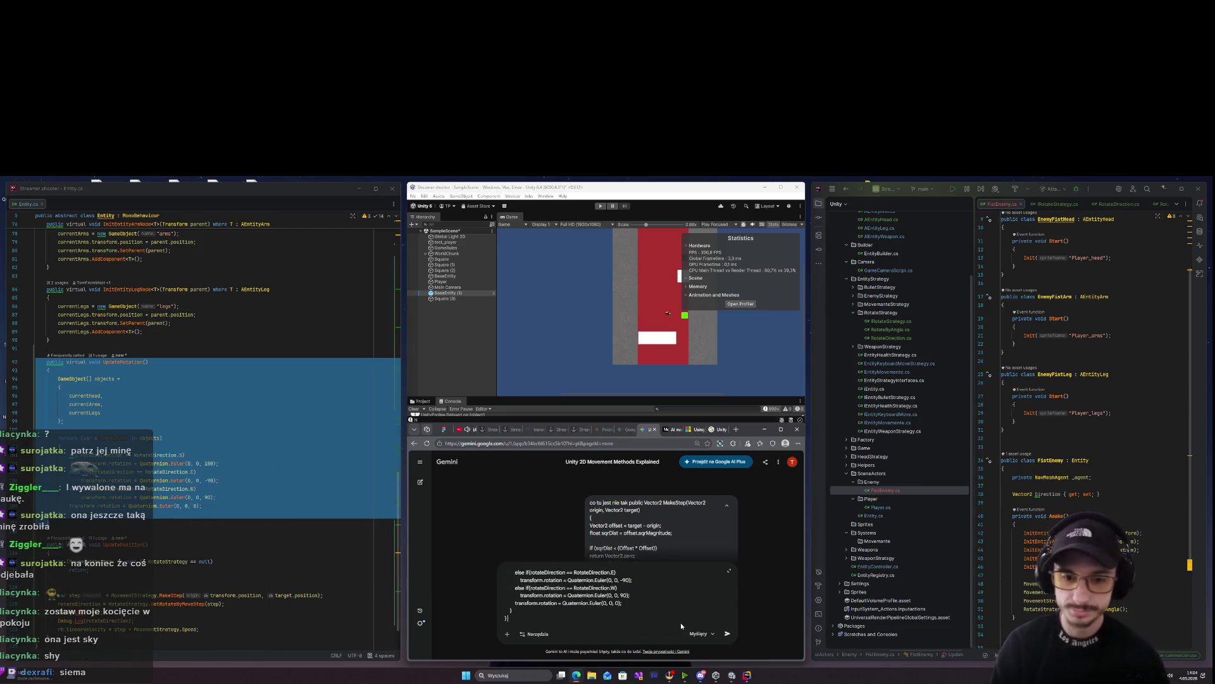
{"action": "type", "text": " funkcje mi chodziło"}
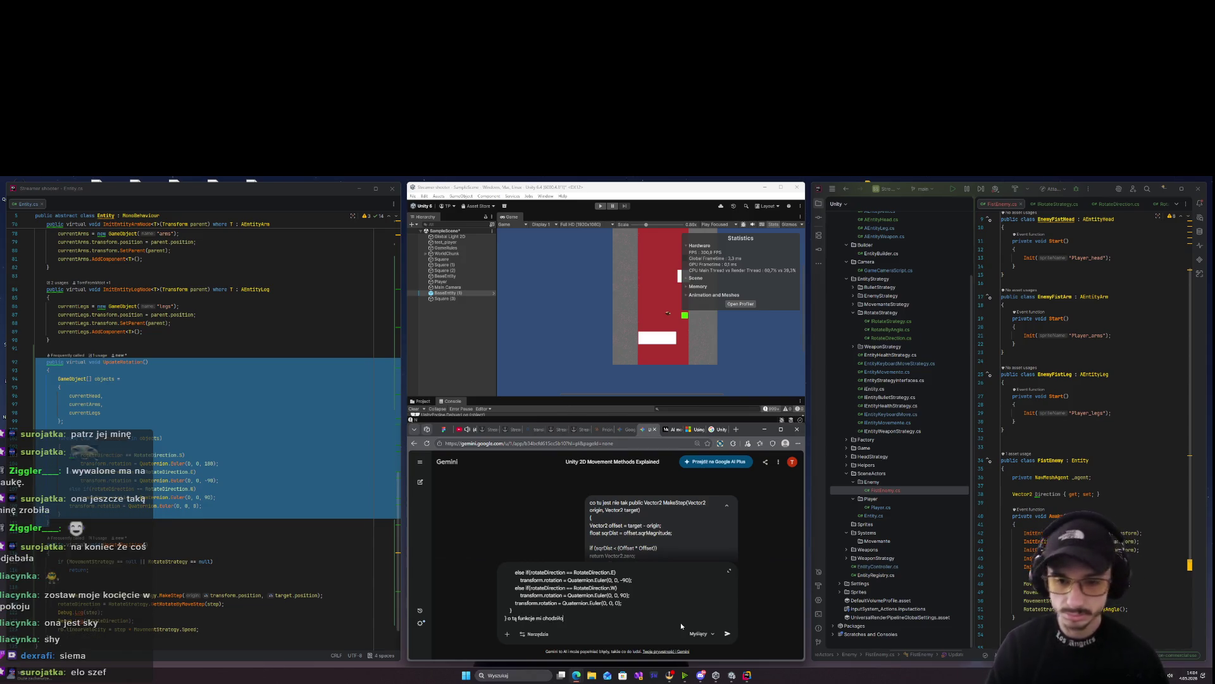
{"action": "key", "text": "Return"}
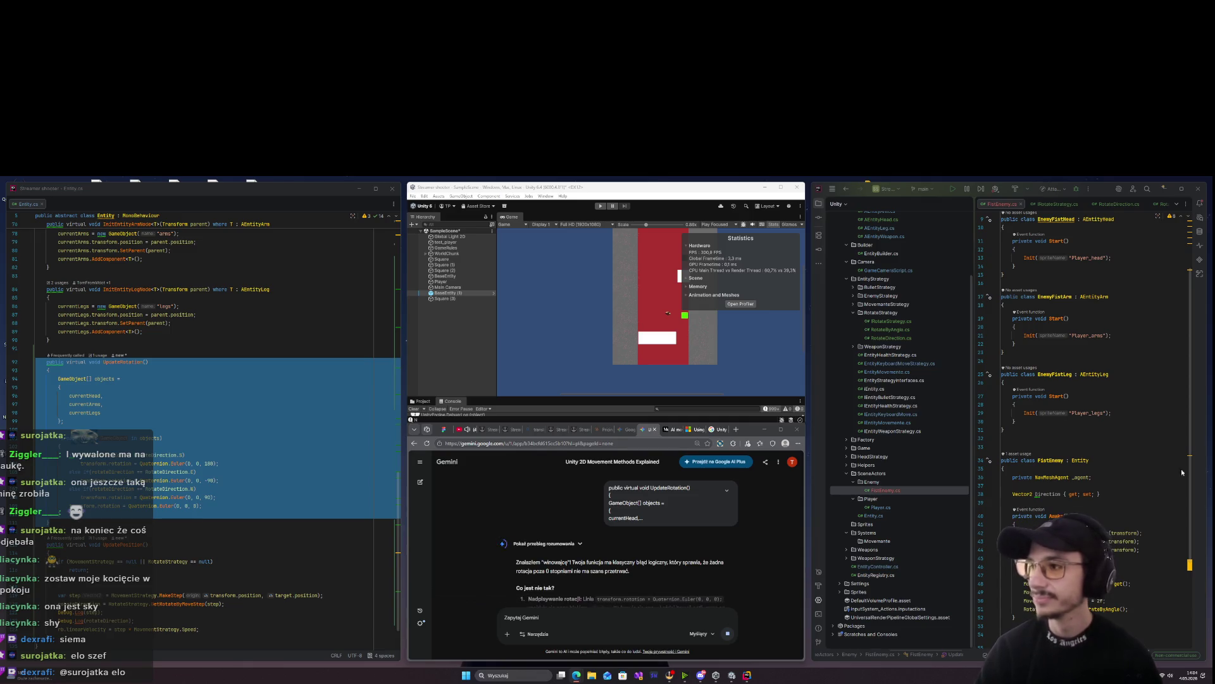
Read Gemini's switch-expression fix, then delete the old UpdateRotation body in Entity.cs
{"action": "scroll", "coordinate": [682, 531], "scroll_direction": "down", "scroll_amount": 1}
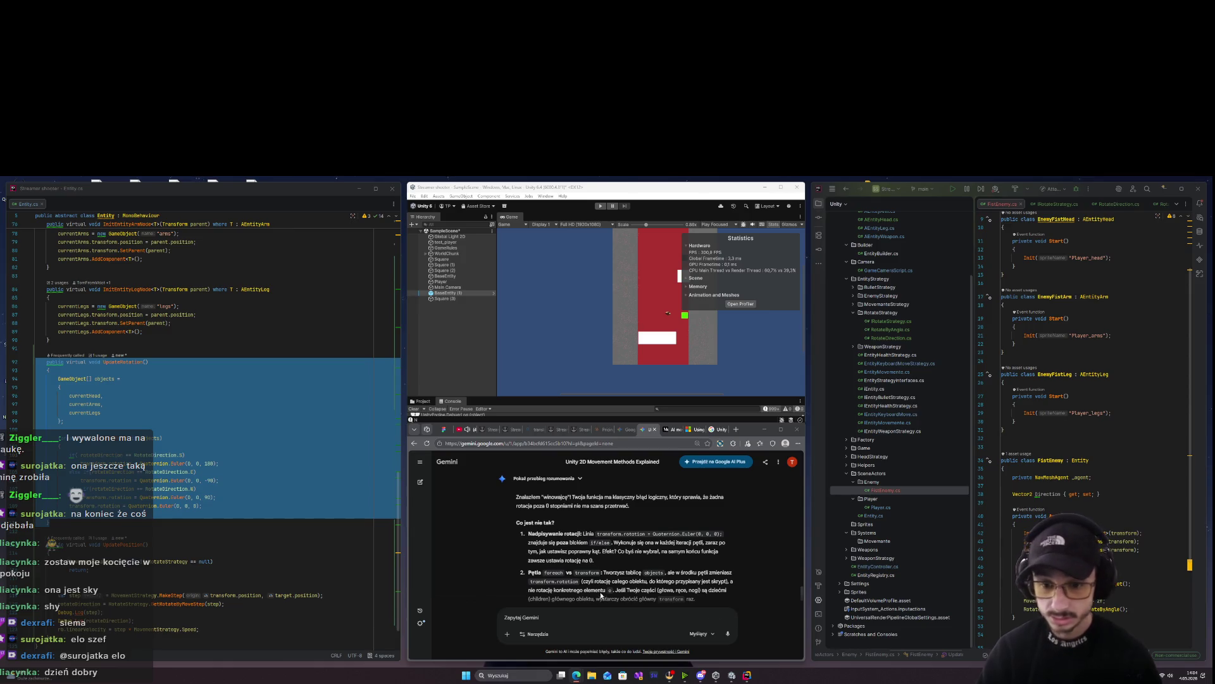
{"action": "scroll", "coordinate": [742, 569], "scroll_direction": "down", "scroll_amount": 1}
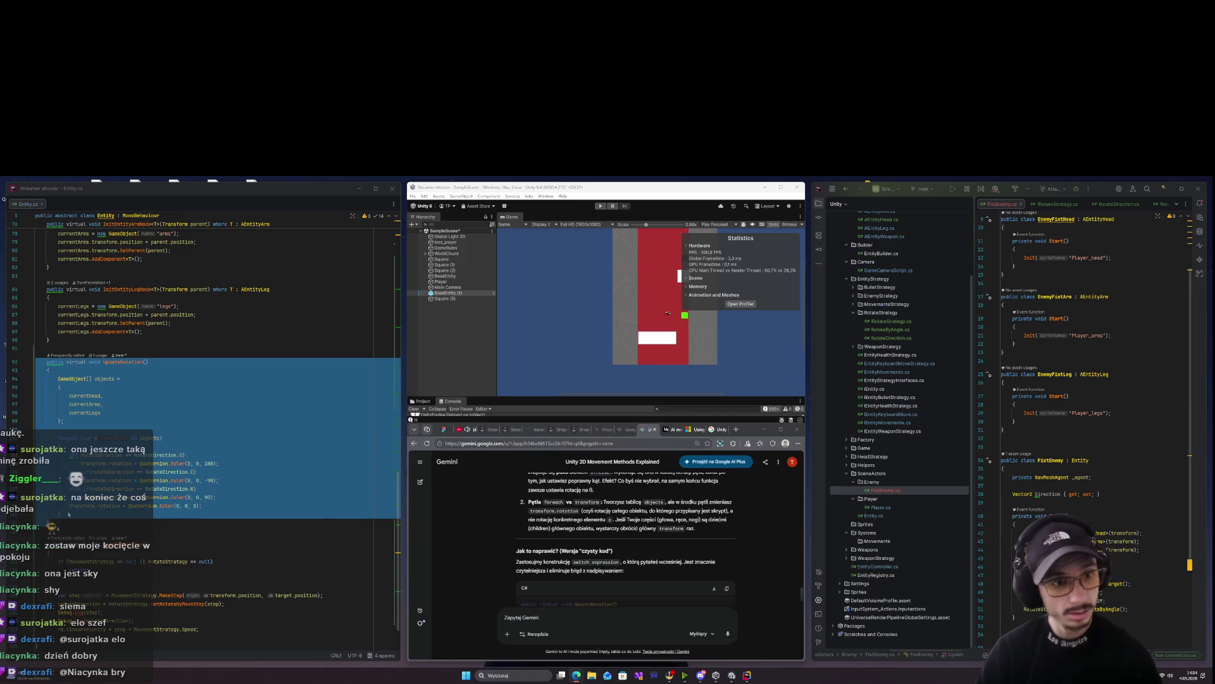
{"action": "left_click", "coordinate": [70, 507]}
{"action": "mouse_move", "coordinate": [87, 514]}
{"action": "left_mouse_down"}
{"action": "mouse_move", "coordinate": [60, 513]}
{"action": "mouse_move", "coordinate": [35, 430]}
{"action": "mouse_move", "coordinate": [28, 445]}
{"action": "mouse_move", "coordinate": [61, 514]}
{"action": "left_mouse_up"}
{"action": "left_click_drag", "start_coordinate": [32, 457], "coordinate": [29, 375]}
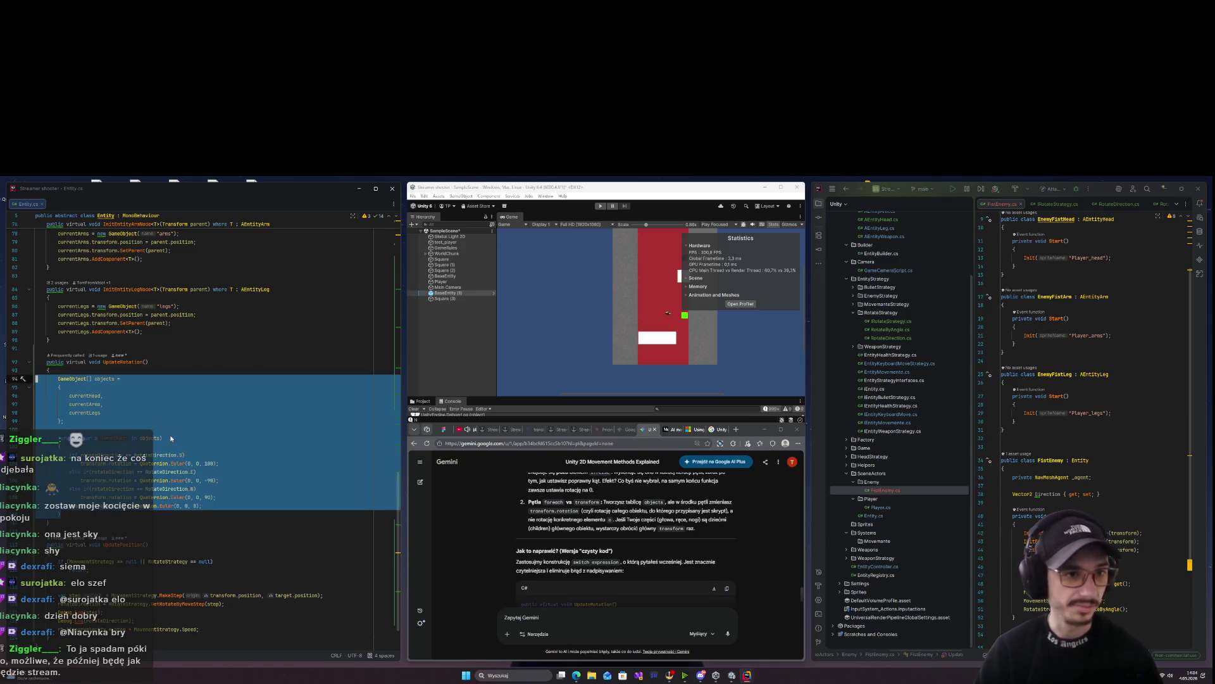
{"action": "key", "text": "BackSpace"}
{"action": "scroll", "coordinate": [165, 440], "scroll_direction": "up", "scroll_amount": 1}
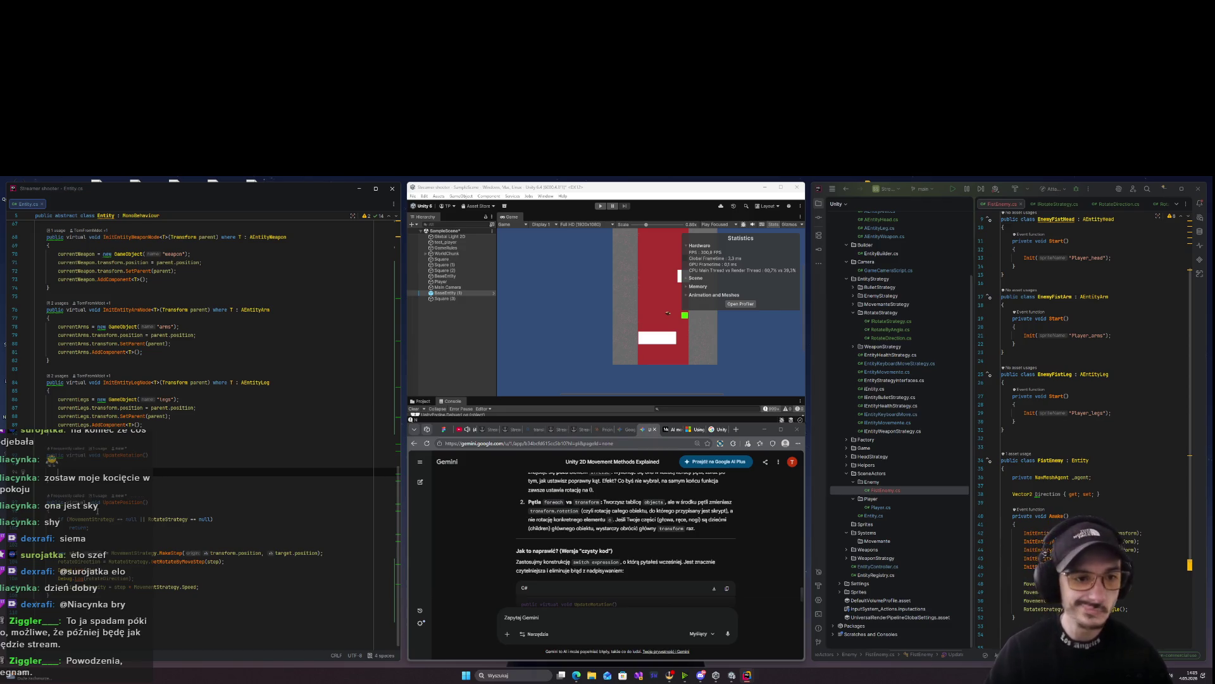
{"action": "scroll", "coordinate": [669, 563], "scroll_direction": "down", "scroll_amount": 3}
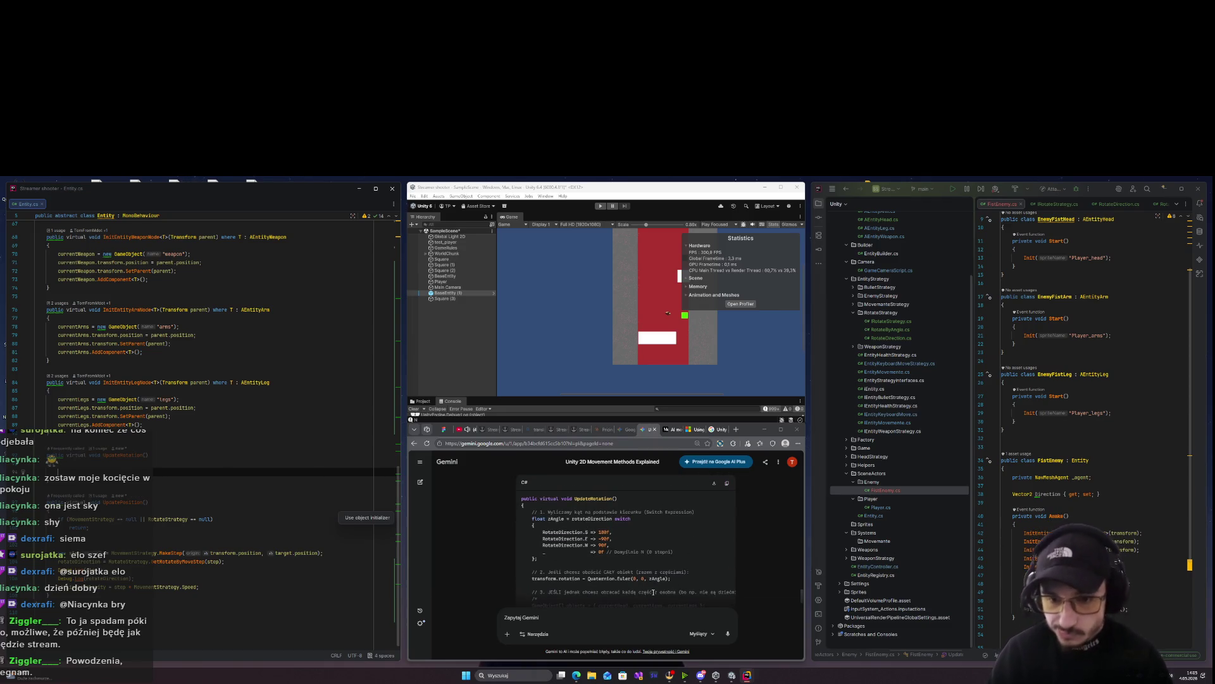
Begin the new UpdateRotation body with 'float zAngle = rotateDirection switch {'
{"action": "triple_click", "coordinate": [593, 554]}
{"action": "left_click", "coordinate": [664, 562]}
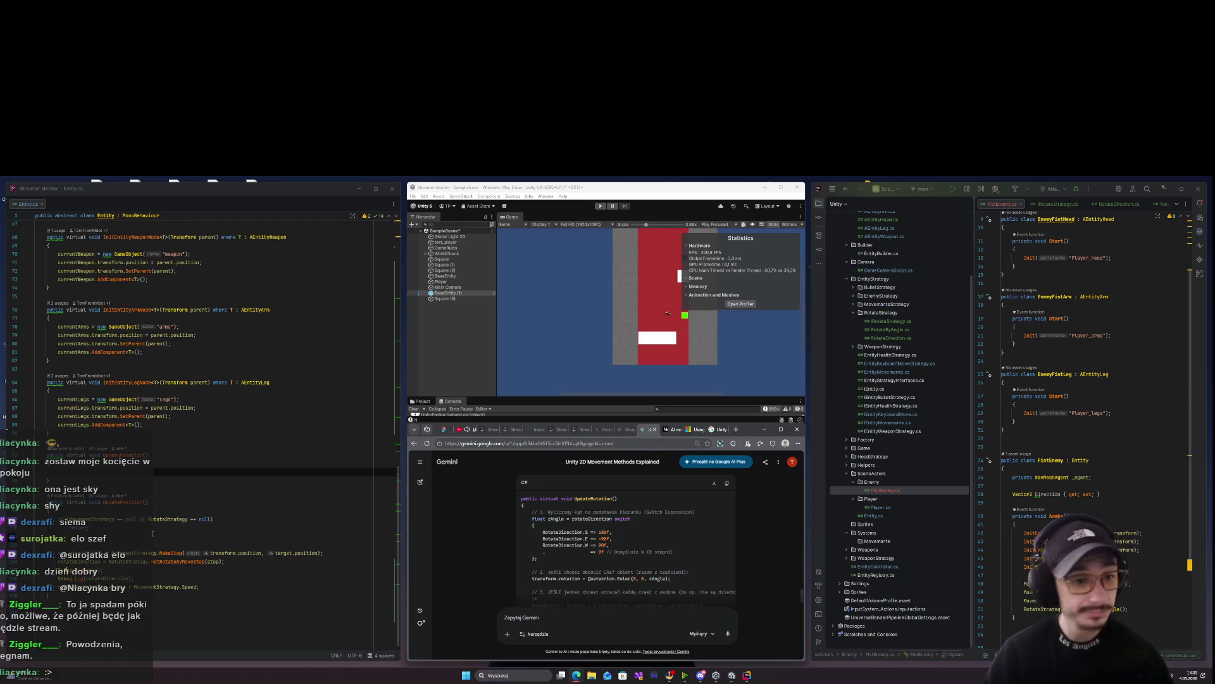
{"action": "left_click", "coordinate": [119, 476]}
{"action": "type", "text": "float zAngl"}
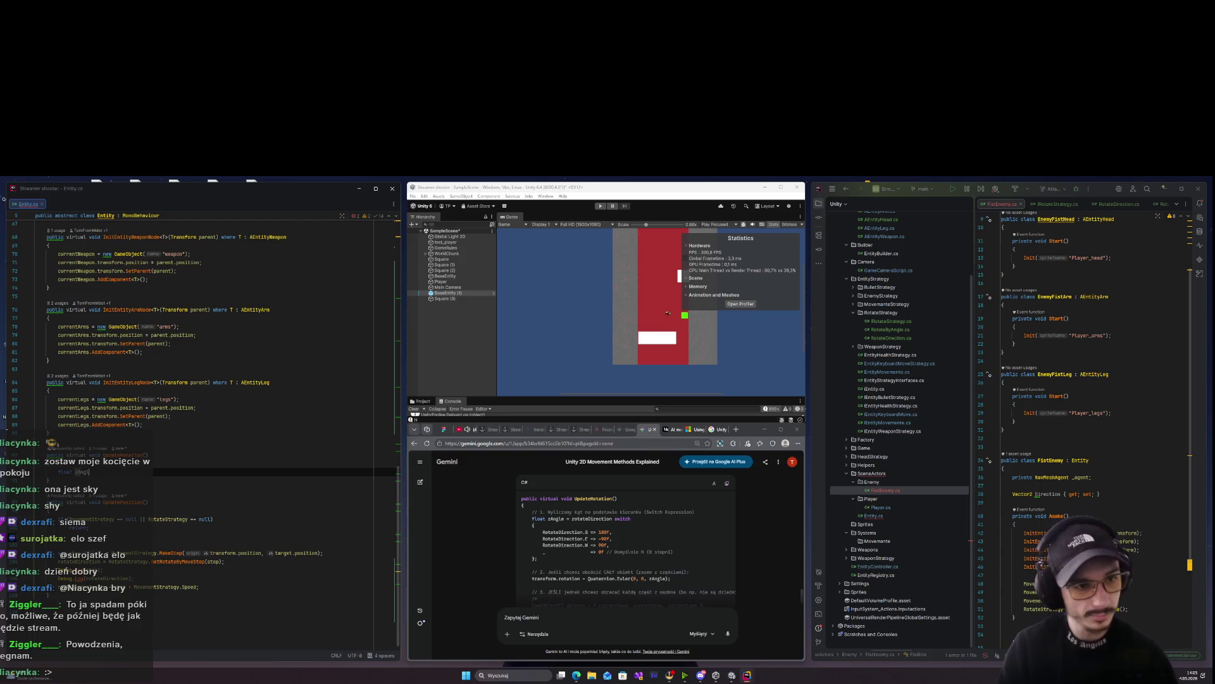
{"action": "type", "text": "e = rotateDirection "}
{"action": "type", "text": "switch"}
{"action": "type", "text": "{"}
{"action": "key", "text": "Return"}
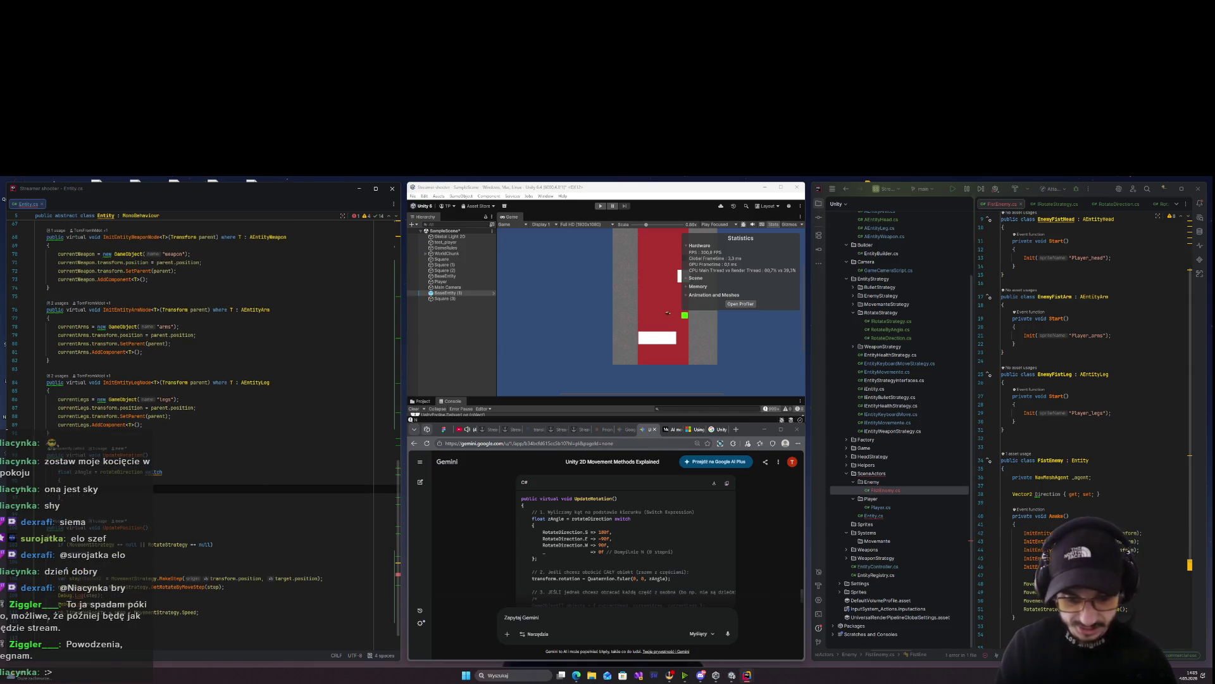
Add switch arms mapping RotateDirection.S to 180 and RotateDirection.E to -90
{"action": "type", "text": "Rotate"}
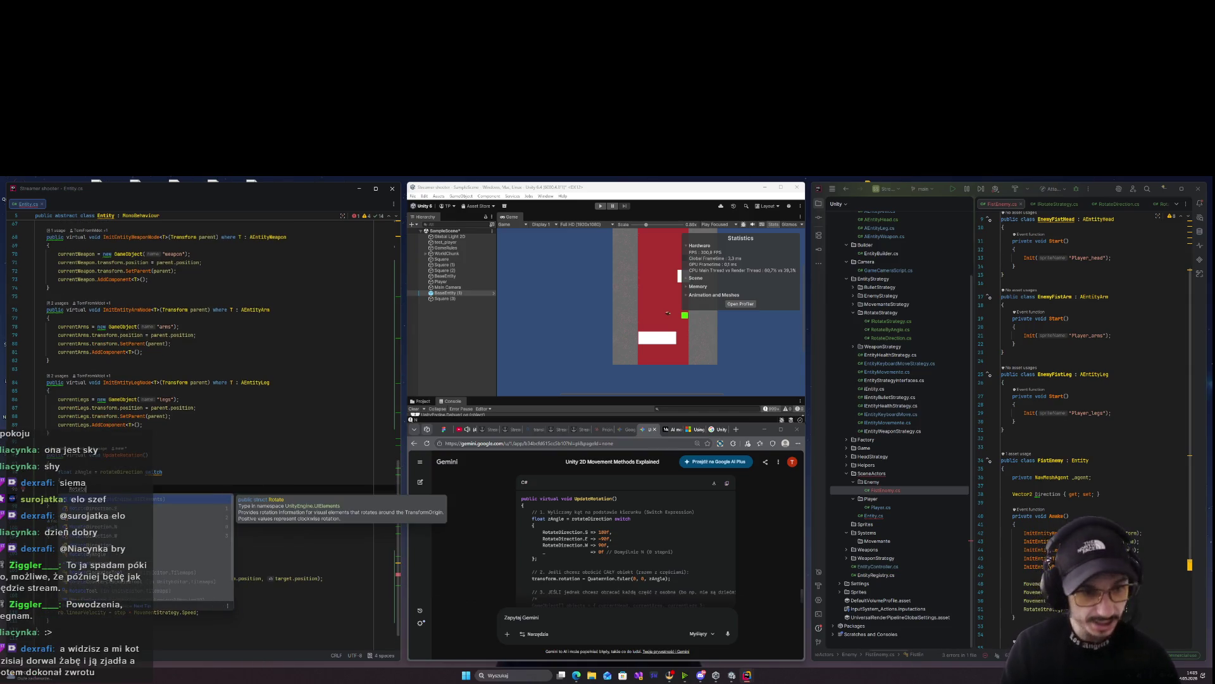
{"action": "key", "text": "Return"}
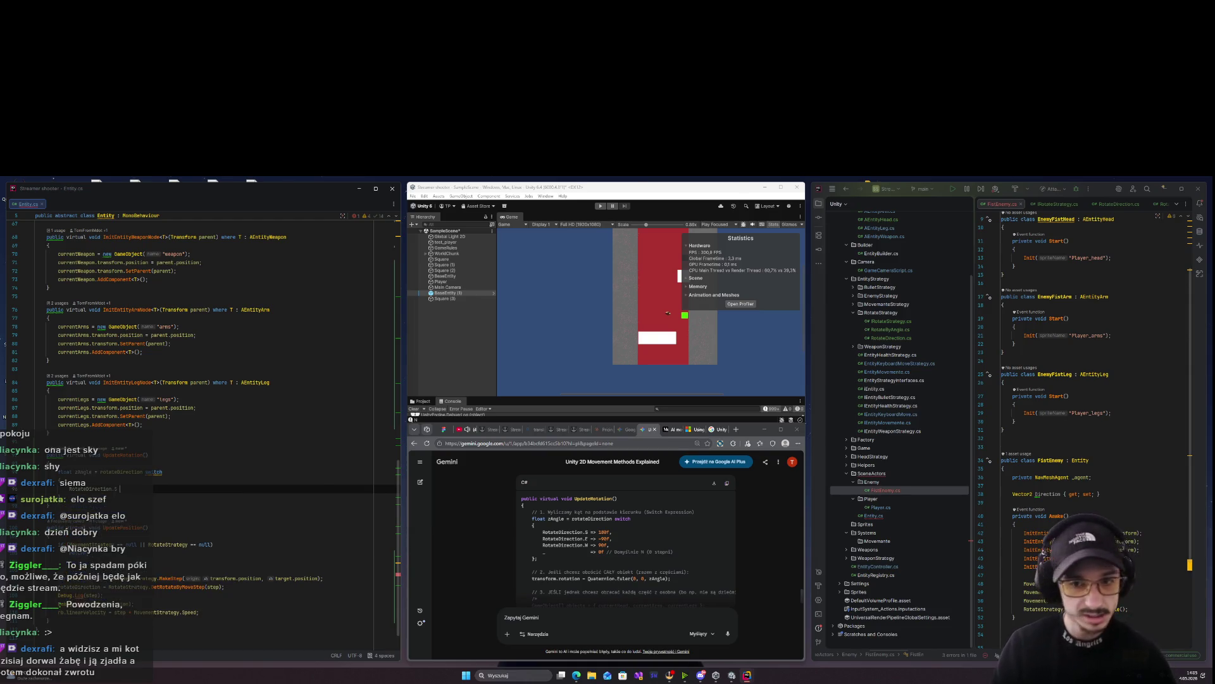
{"action": "type", "text": " => 180f"}
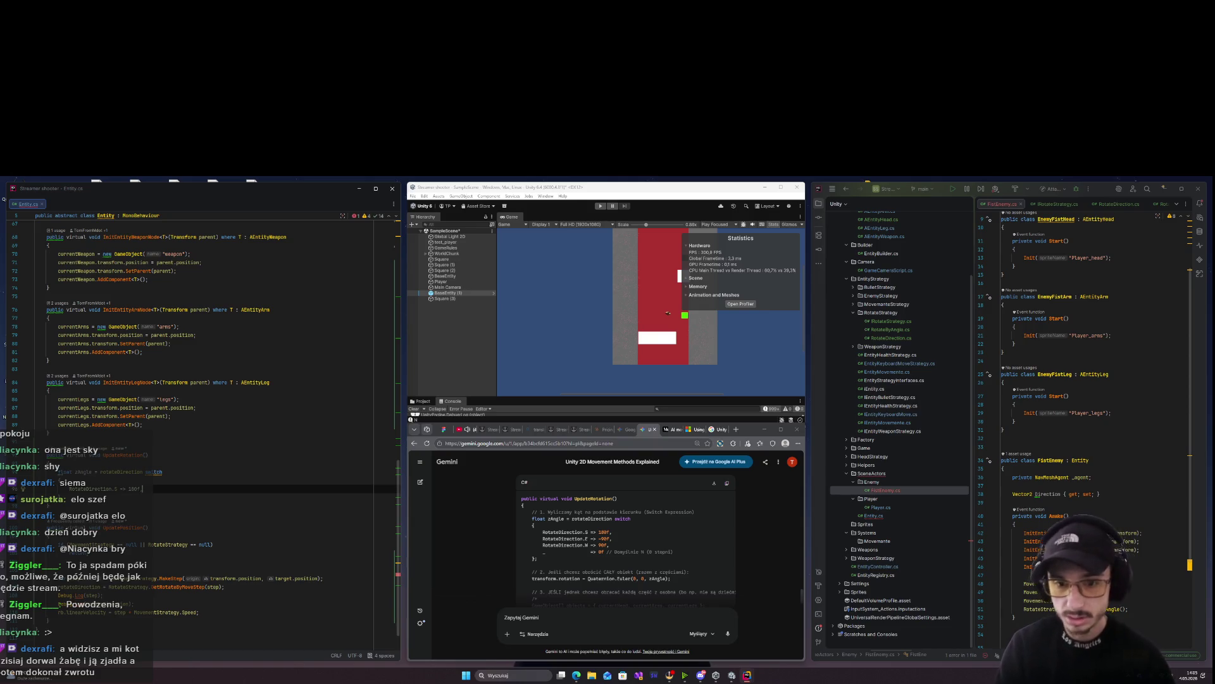
{"action": "key", "text": "Return"}
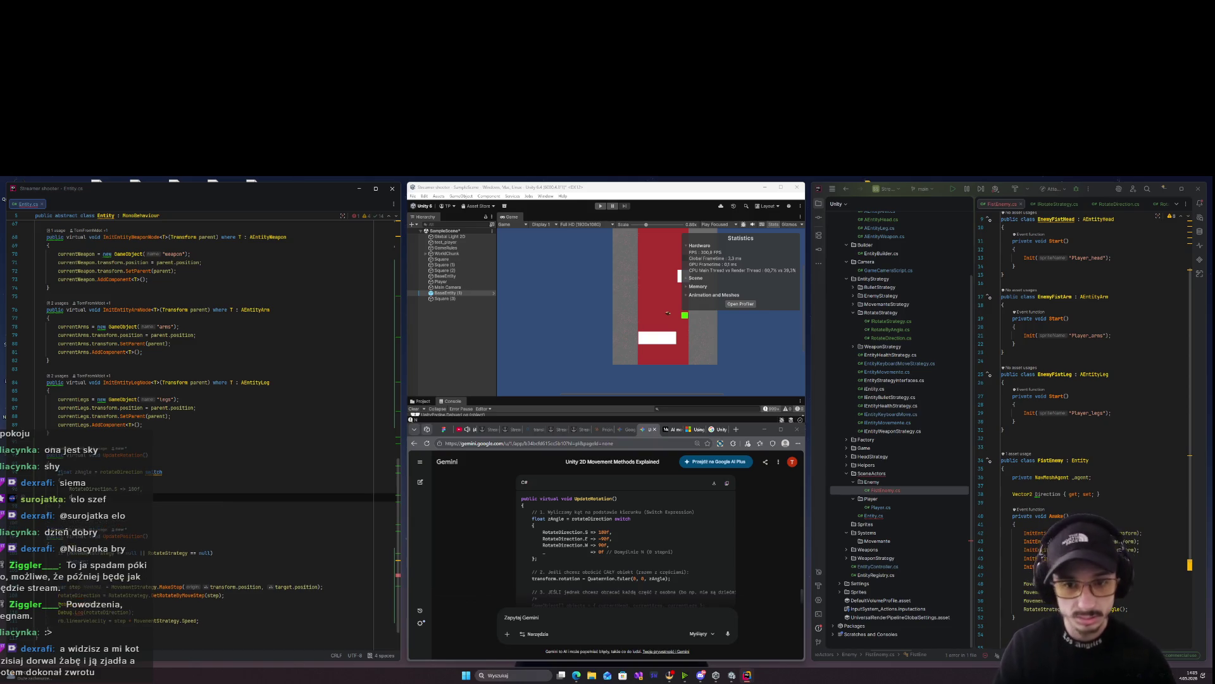
{"action": "type", "text": "R"}
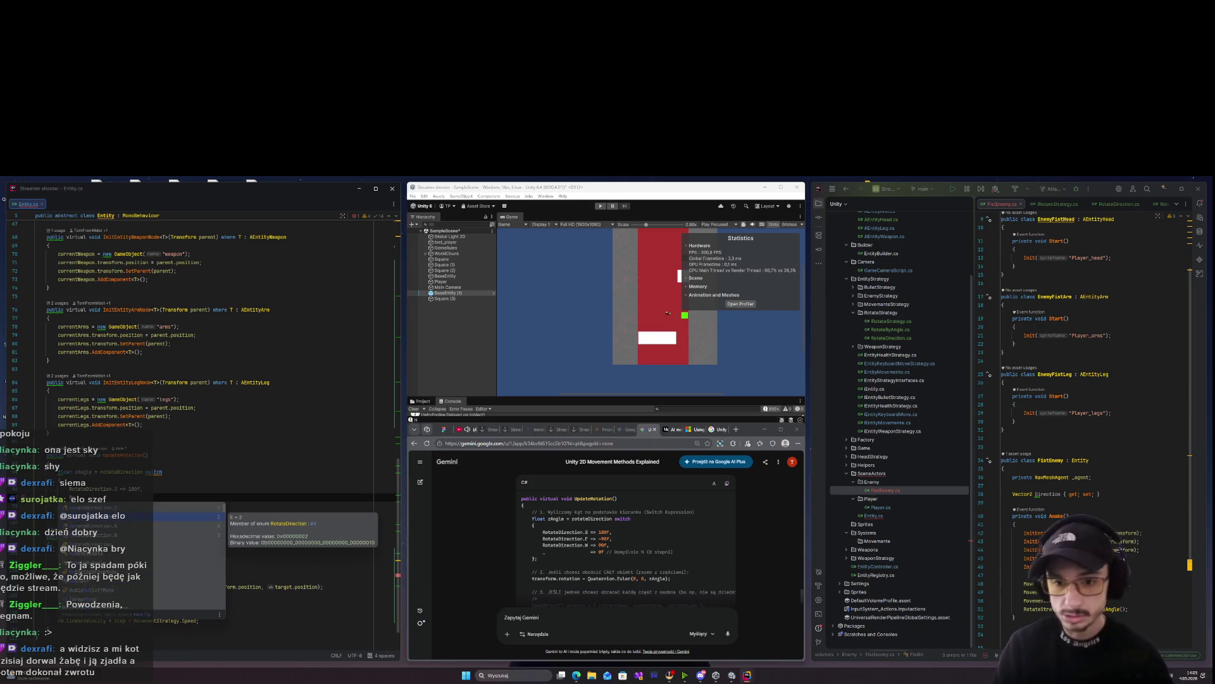
{"action": "key", "text": "Return"}
{"action": "type", "text": "=> -90f,"}
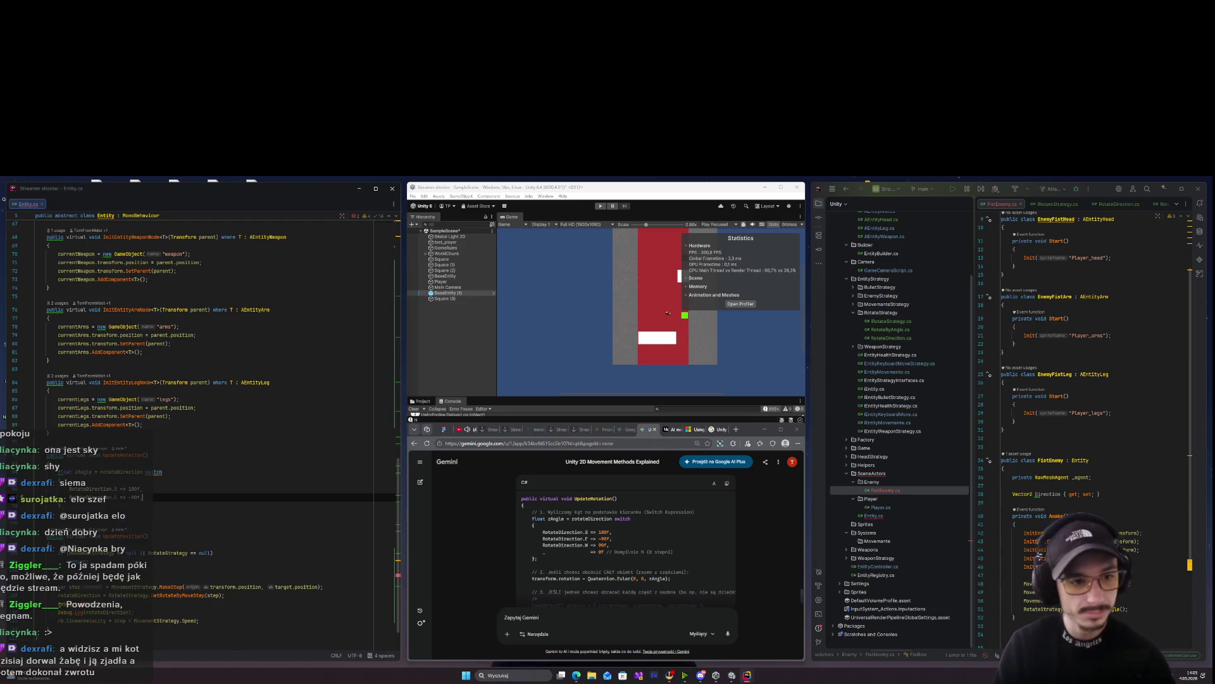
Add the RotateDirection.N => 90 arm and the default _ => arm
{"action": "key", "text": "Return"}
{"action": "type", "text": "RotateD"}
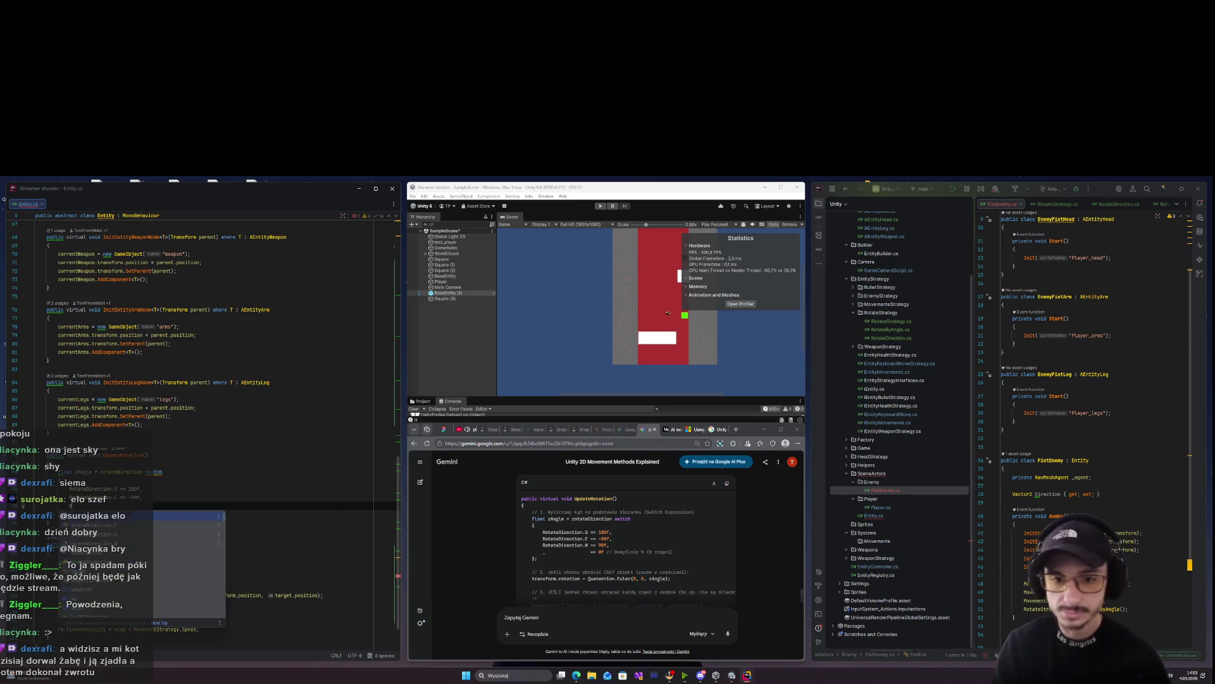
{"action": "key", "text": "Down"}
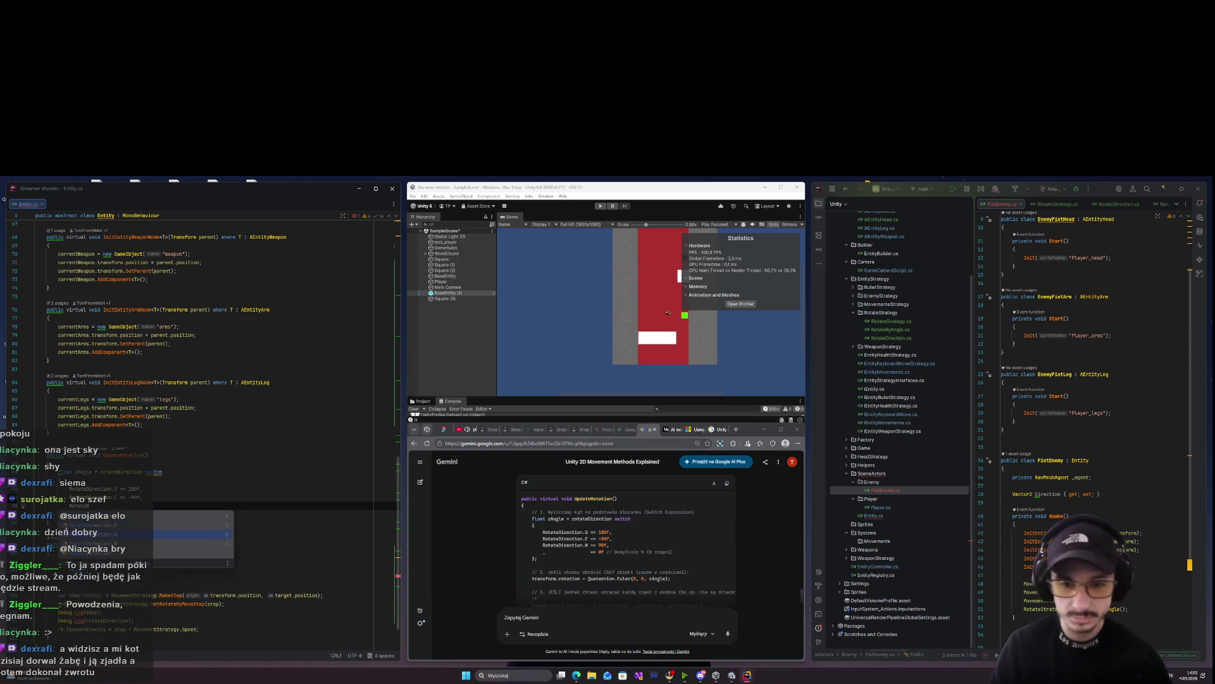
{"action": "key", "text": "Return"}
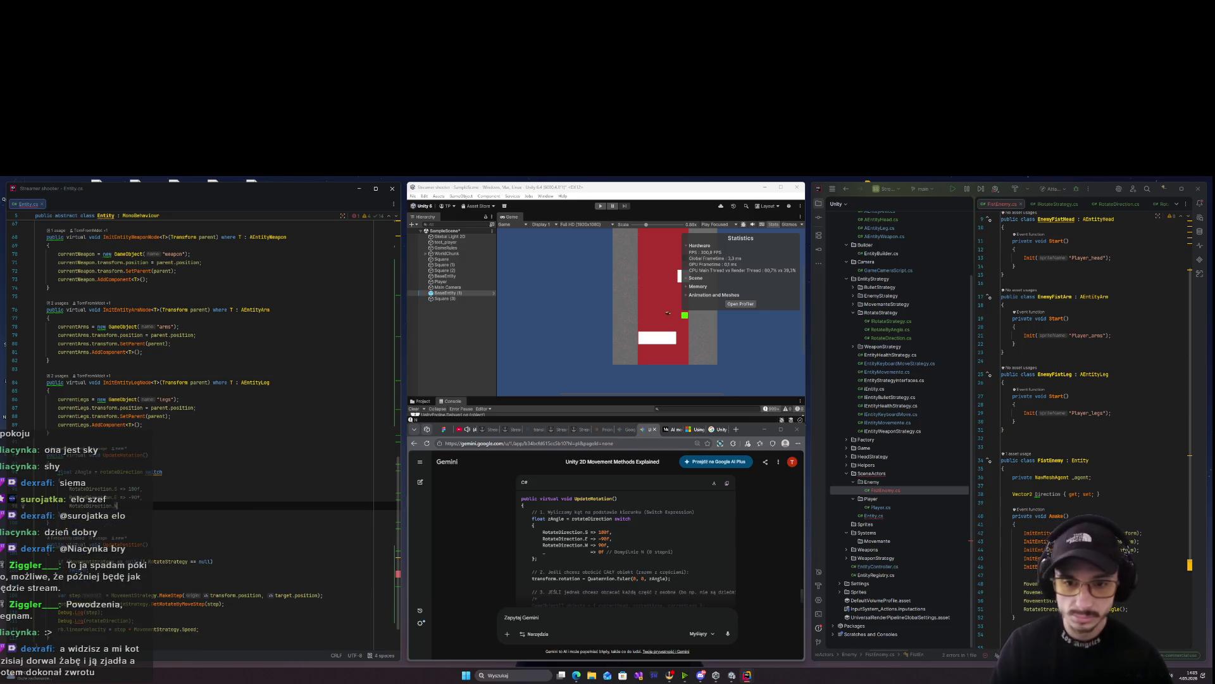
{"action": "type", "text": " => "}
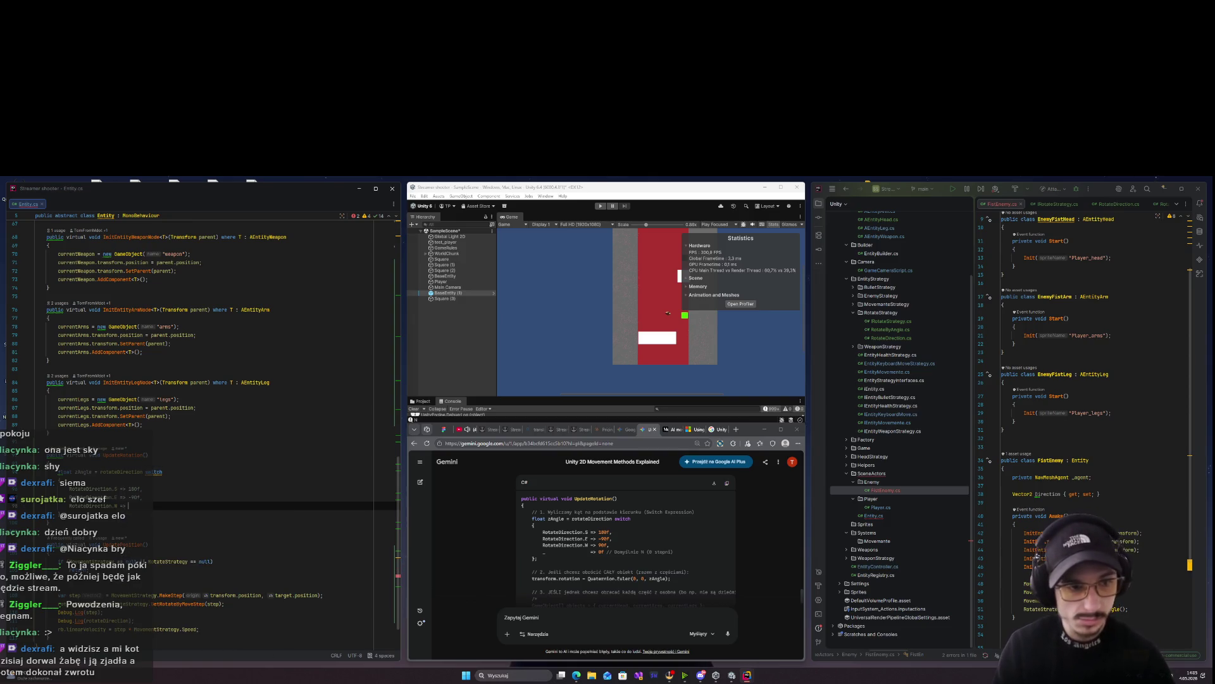
{"action": "type", "text": "90f,"}
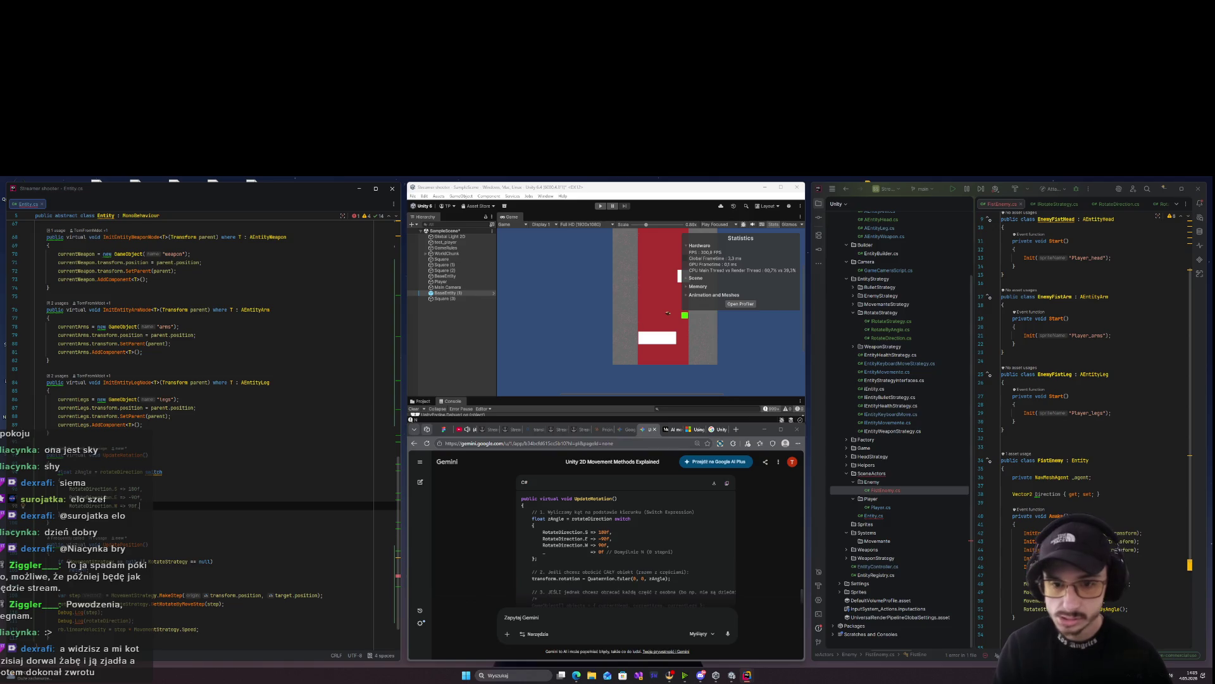
{"action": "key", "text": "Return"}
{"action": "type", "text": "_"}
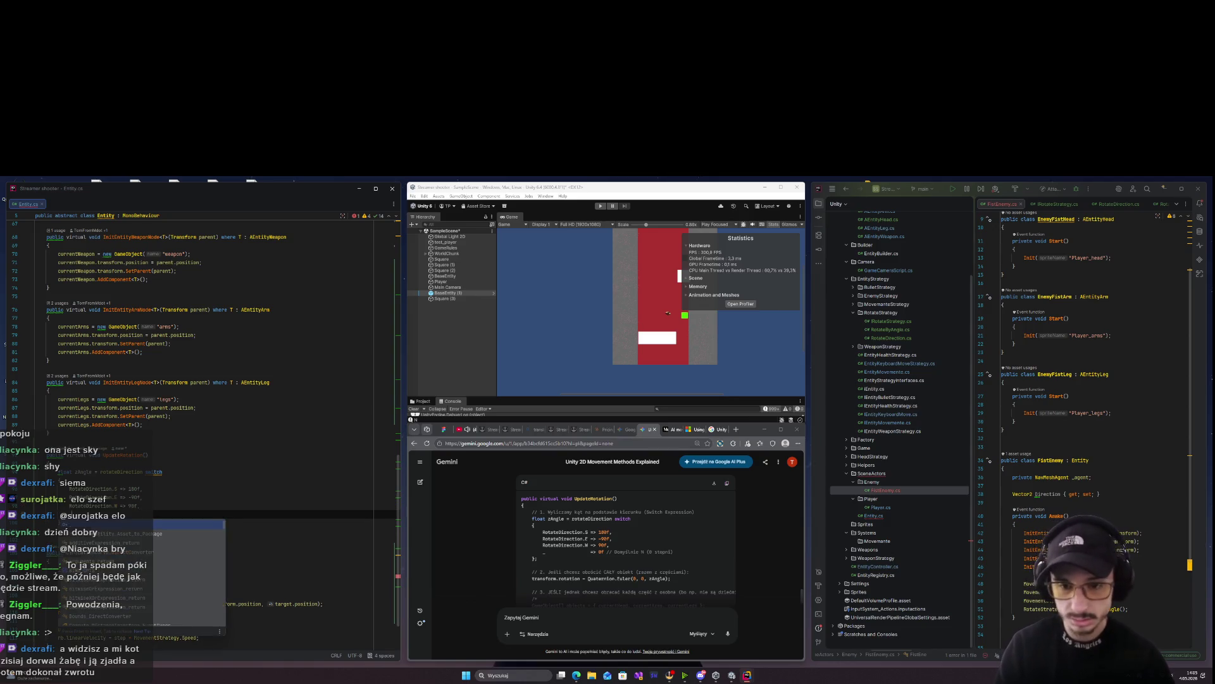
{"action": "type", "text": " =>"}
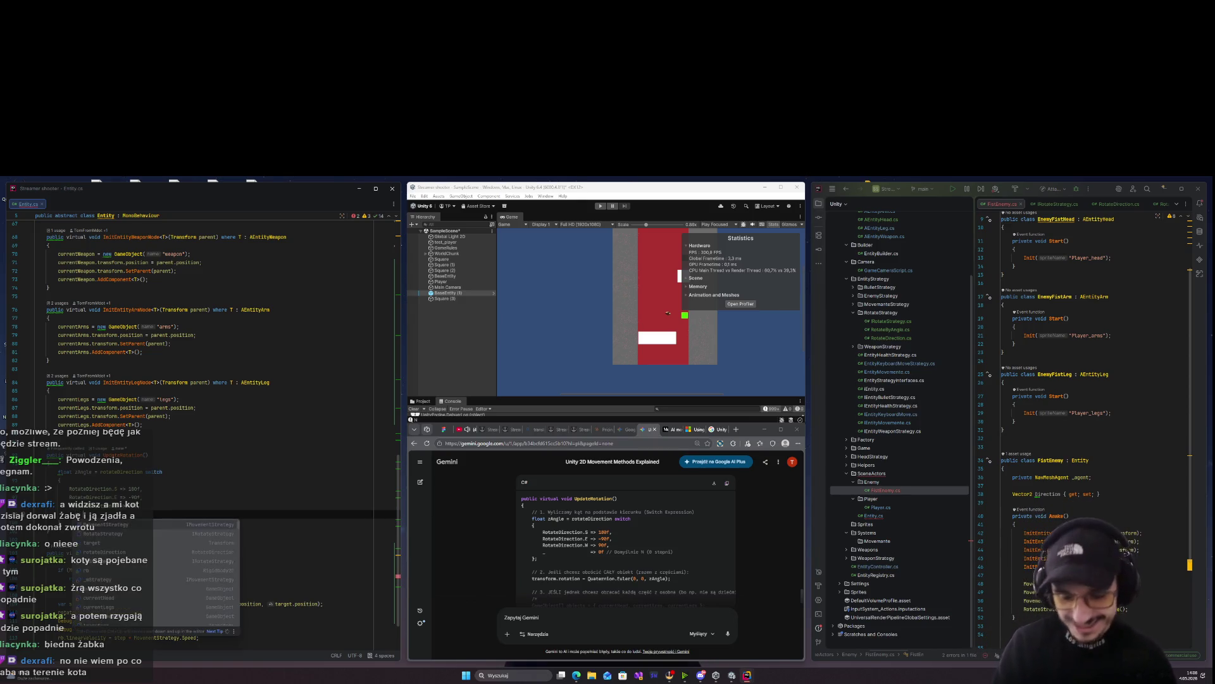
Below the switch, assign transform.rotation = Quaternion.Euler(0f, 0f, zAngle)
{"action": "left_click", "coordinate": [190, 521]}
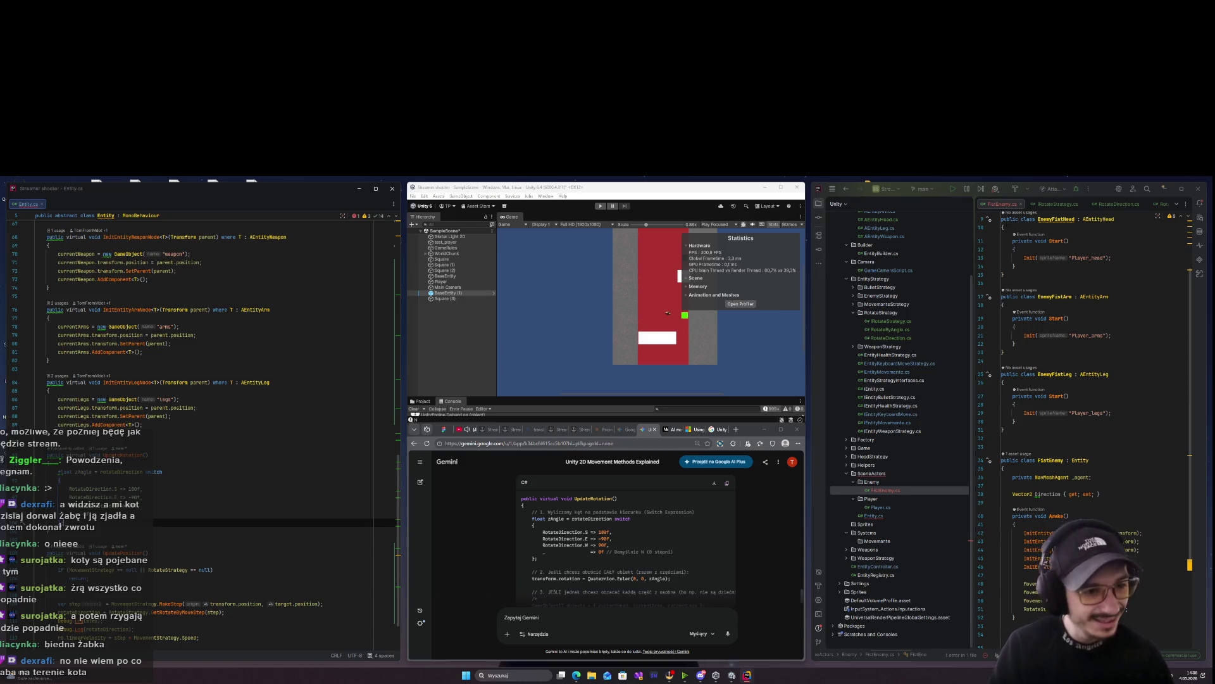
{"action": "key", "text": "Return"}
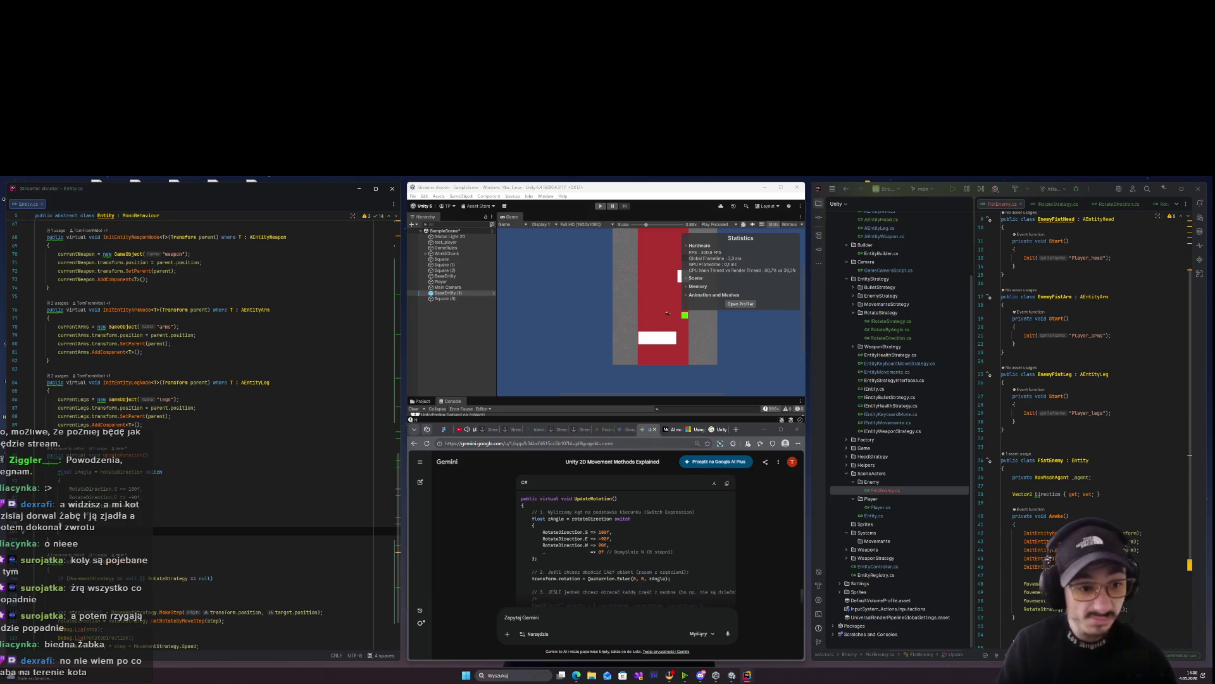
{"action": "type", "text": "transform."}
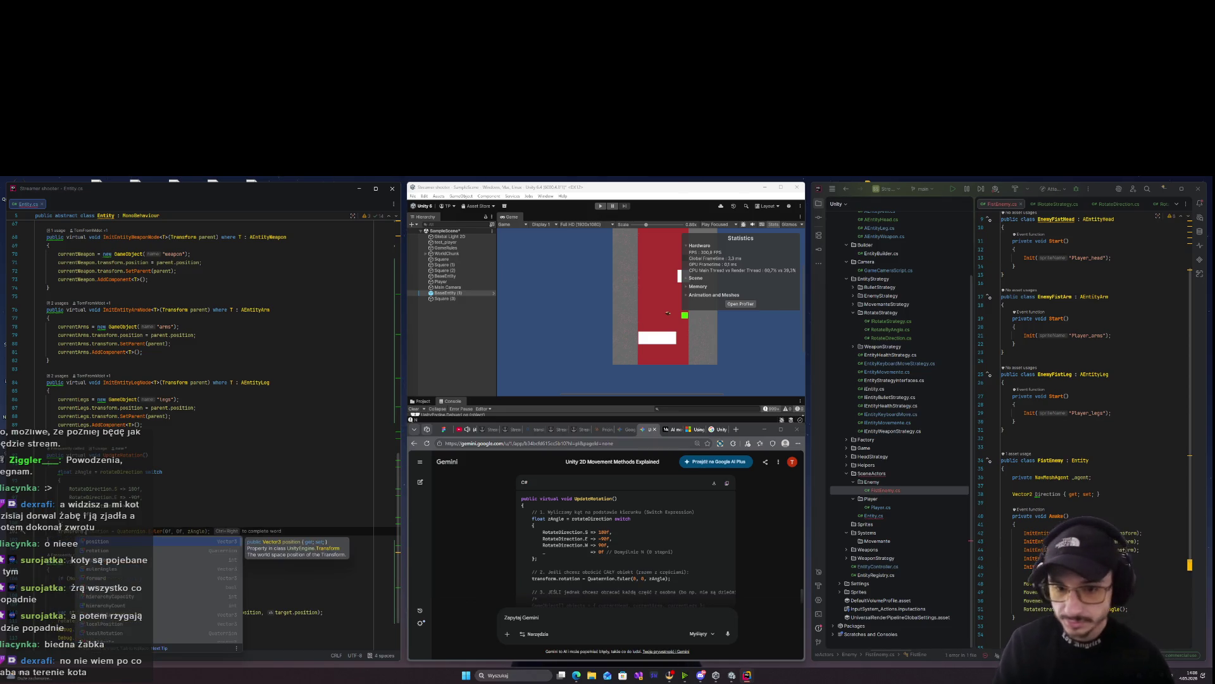
{"action": "type", "text": "rot"}
{"action": "key", "text": "Return"}
{"action": "type", "text": "Q"}
{"action": "key", "text": "Tab"}
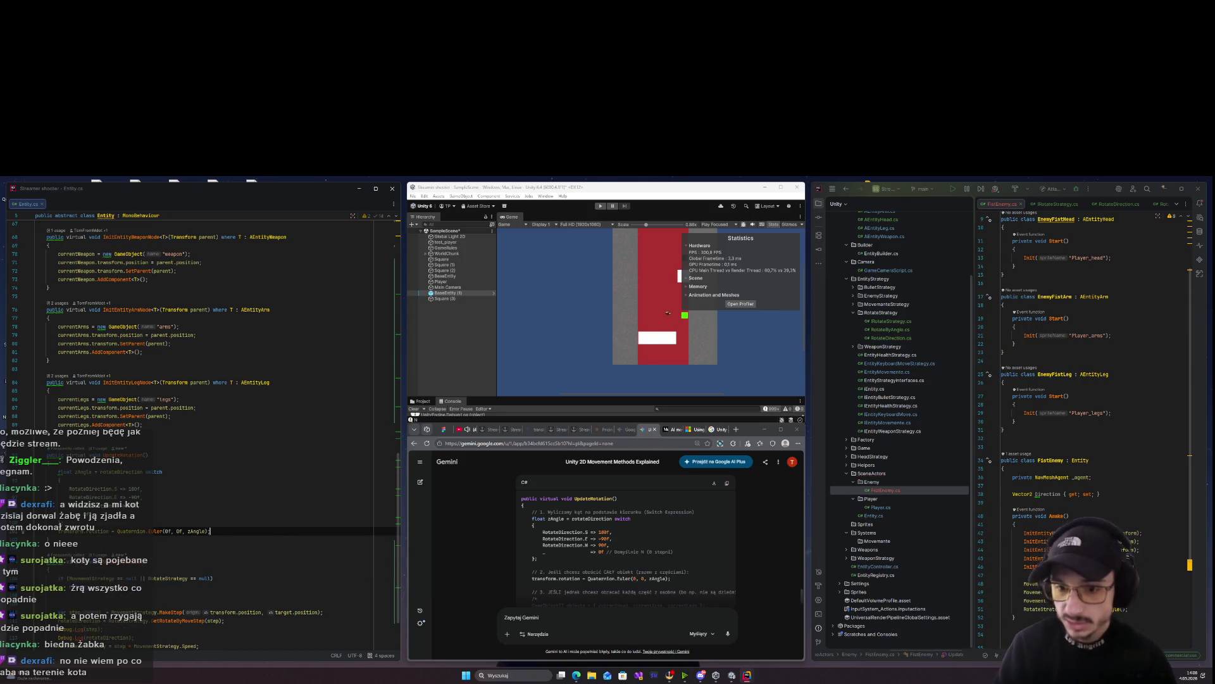
{"action": "scroll", "coordinate": [573, 569], "scroll_direction": "down", "scroll_amount": 2}
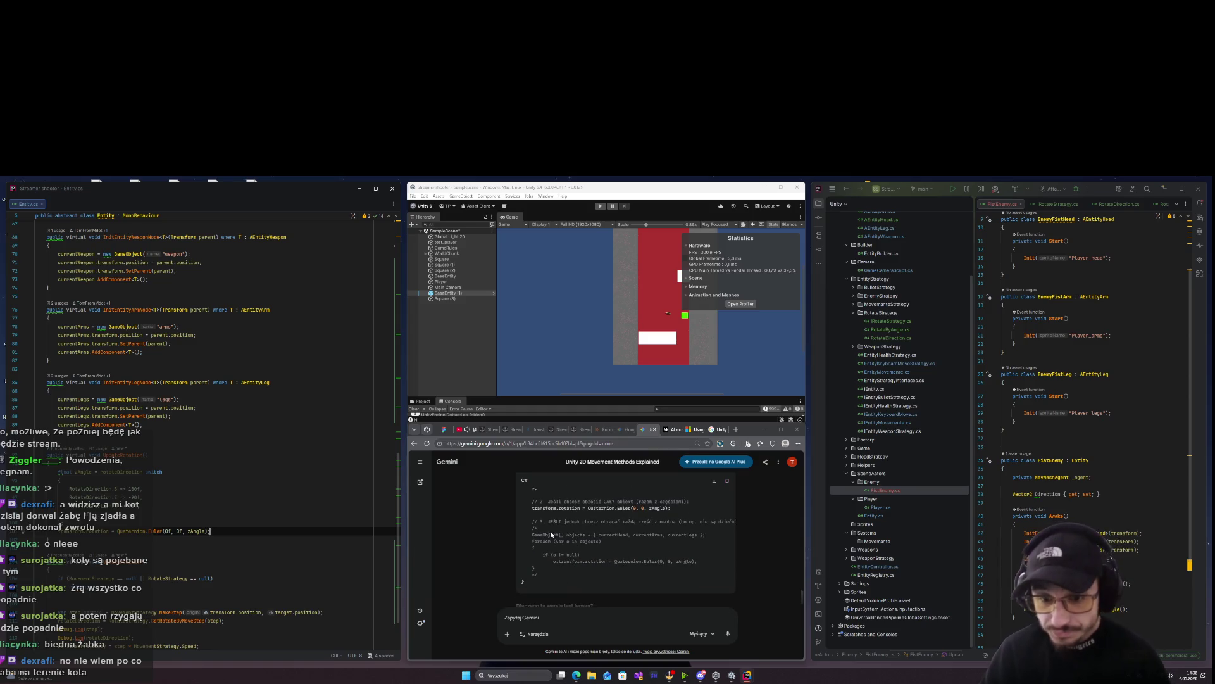
{"action": "triple_click", "coordinate": [633, 573]}
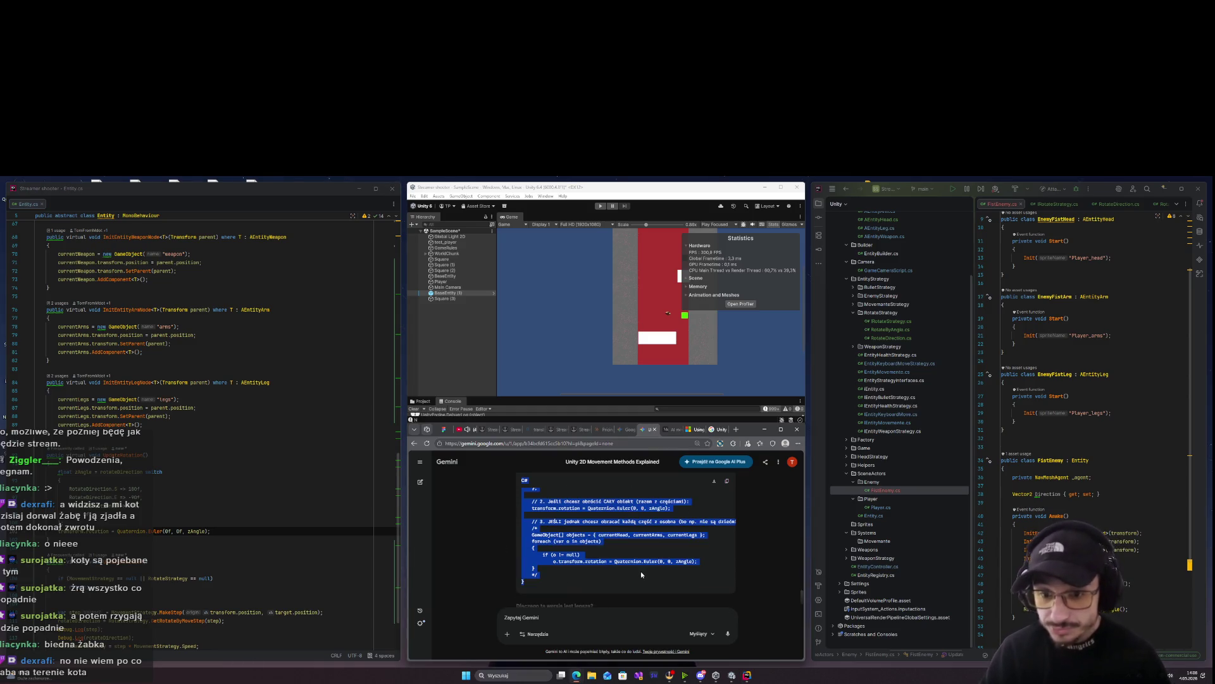
{"action": "left_click", "coordinate": [640, 571]}
{"action": "left_click", "coordinate": [214, 503]}
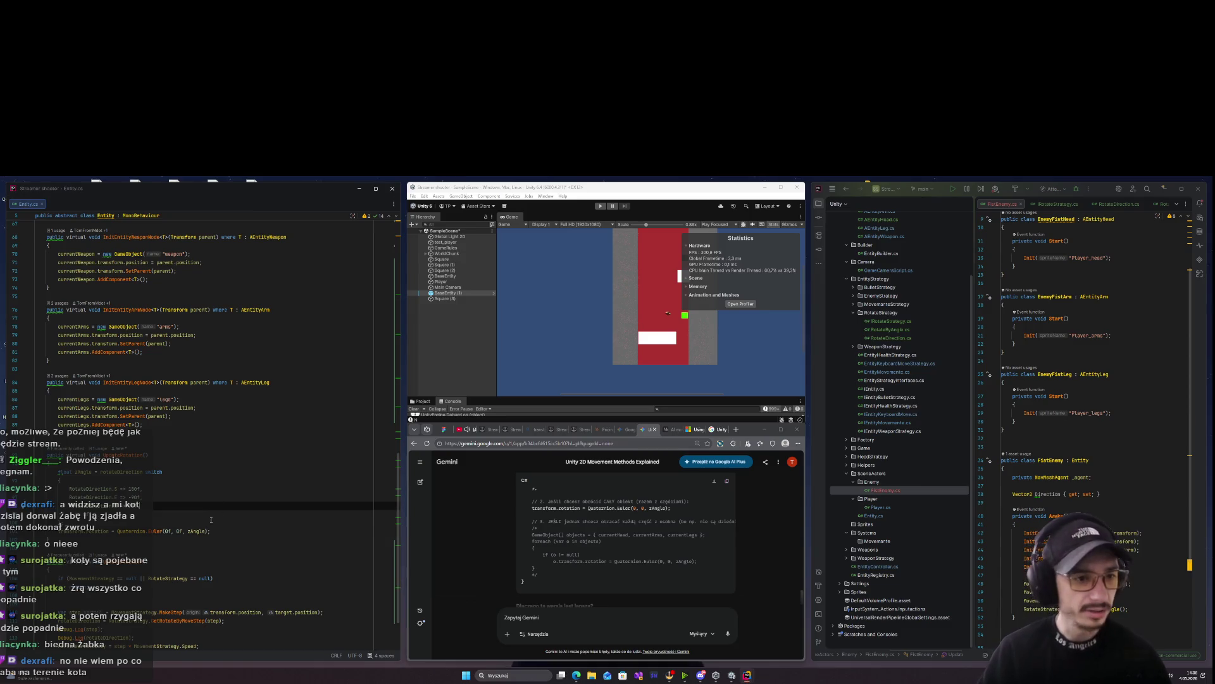
Recompile the scripts in Unity, stop the running game, and start play mode again
{"action": "left_click", "coordinate": [600, 208]}
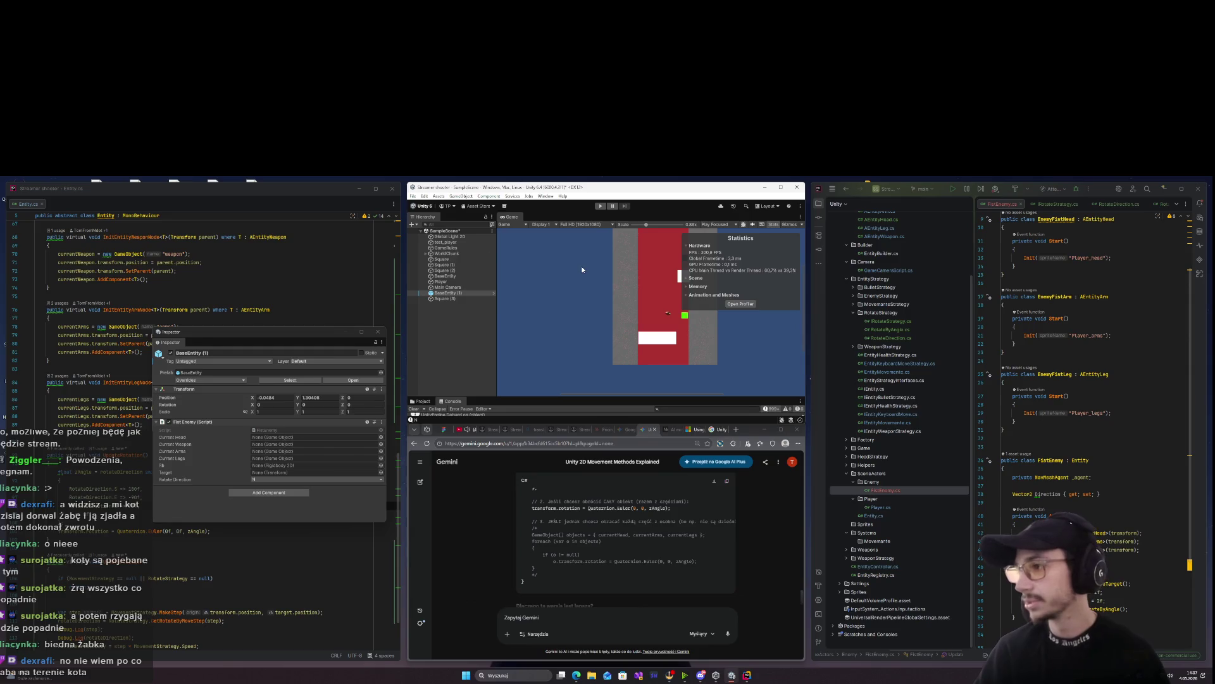
{"action": "key", "text": "ctrl+p"}
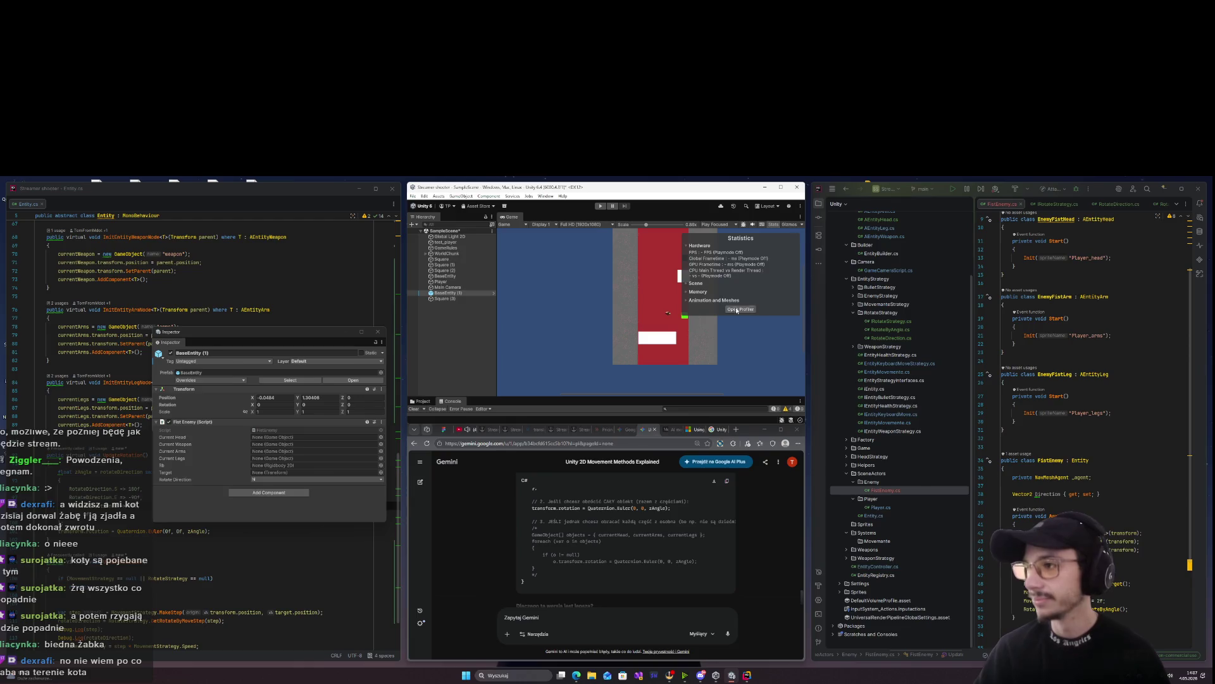
{"action": "left_click", "coordinate": [599, 207]}
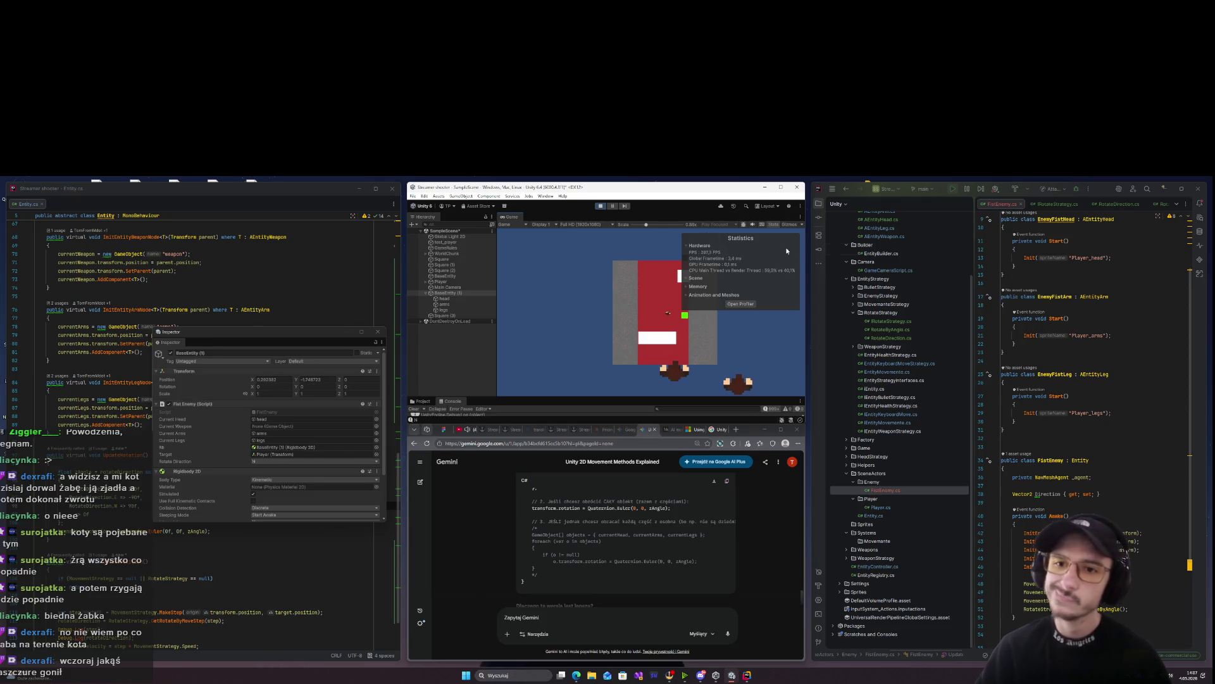
{"action": "left_click", "coordinate": [1074, 412]}
{"action": "scroll", "coordinate": [1080, 255], "scroll_direction": "up", "scroll_amount": 3}
Open the RotateDirection and RotateByAngle files, then steer the player with WASD to test enemy turning
{"action": "left_click", "coordinate": [1121, 204]}
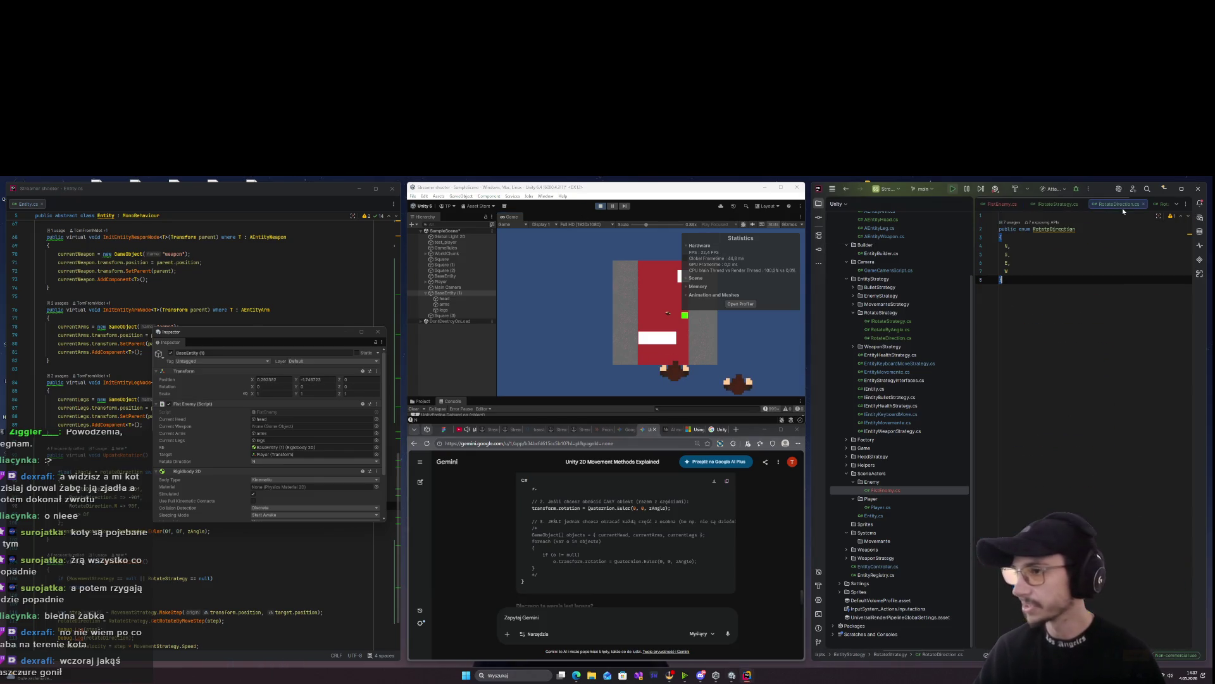
{"action": "left_click", "coordinate": [1164, 203]}
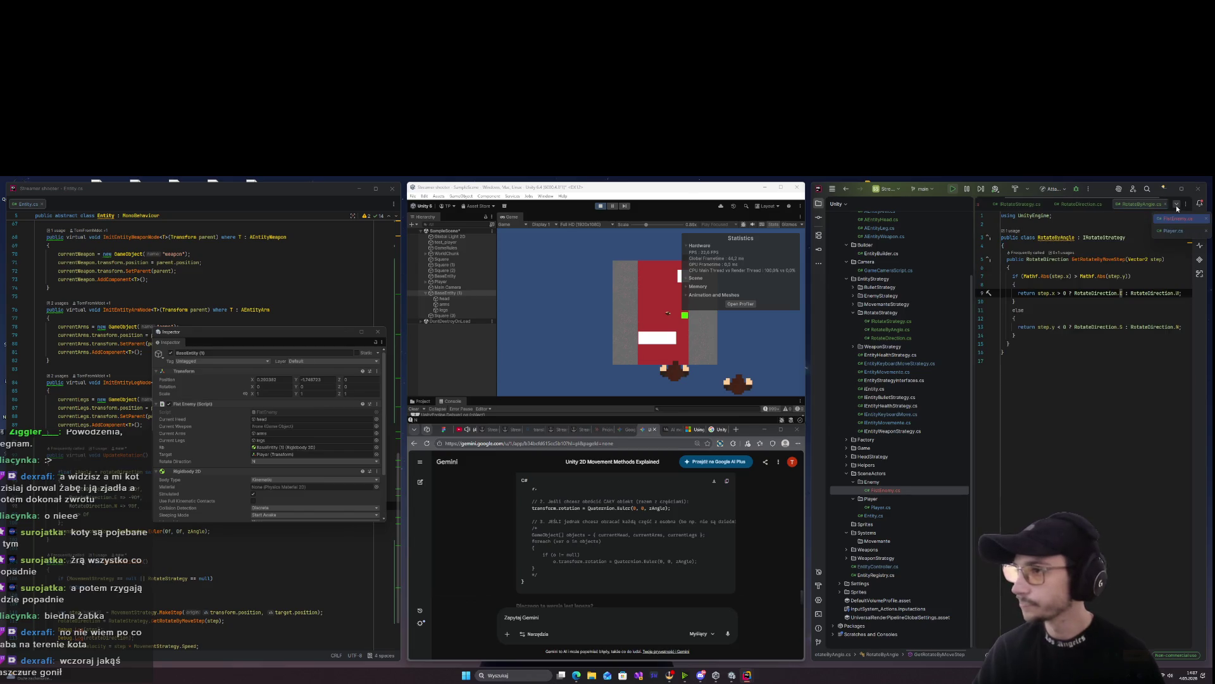
{"action": "type", "text": "a"}
{"action": "left_click", "coordinate": [709, 359]}
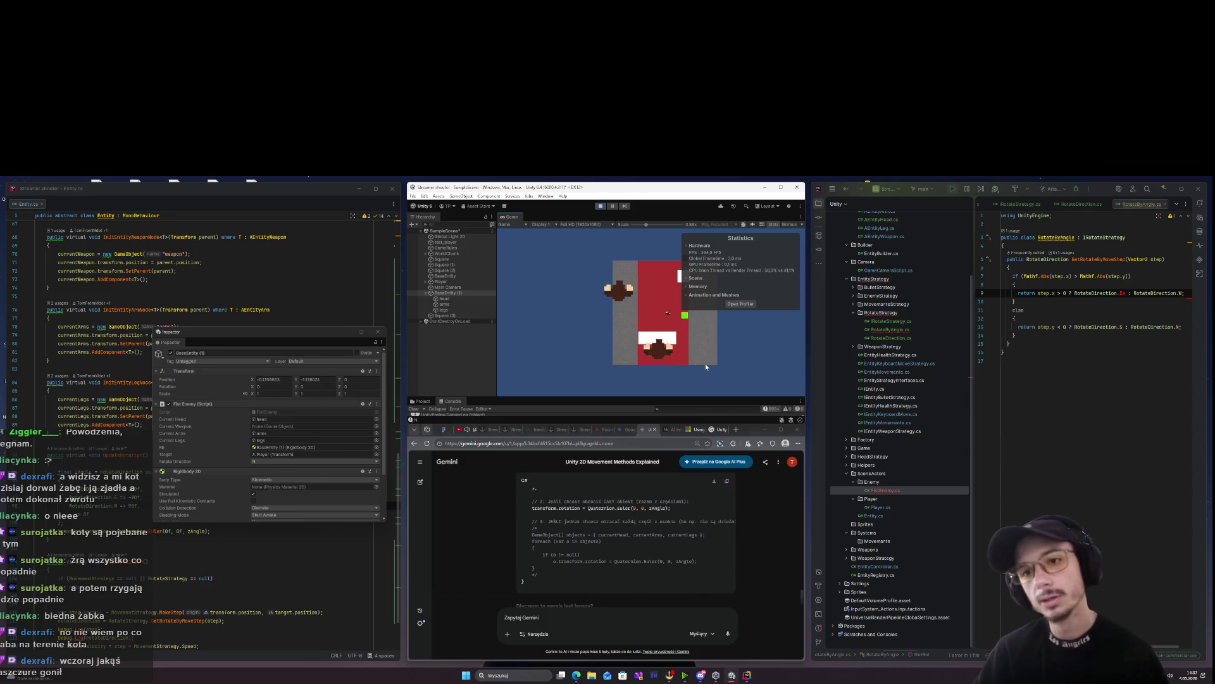
{"action": "key", "text": "a"}
{"action": "key", "text": "s"}
{"action": "key", "text": "d"}
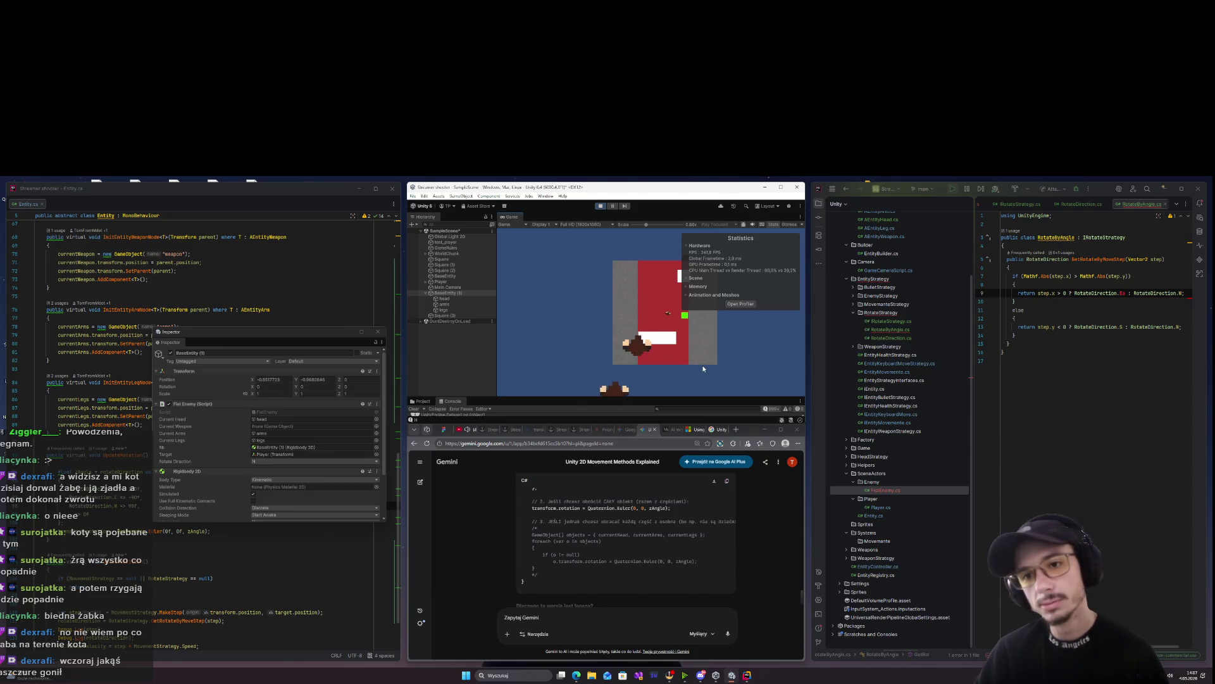
{"action": "key", "text": "d"}
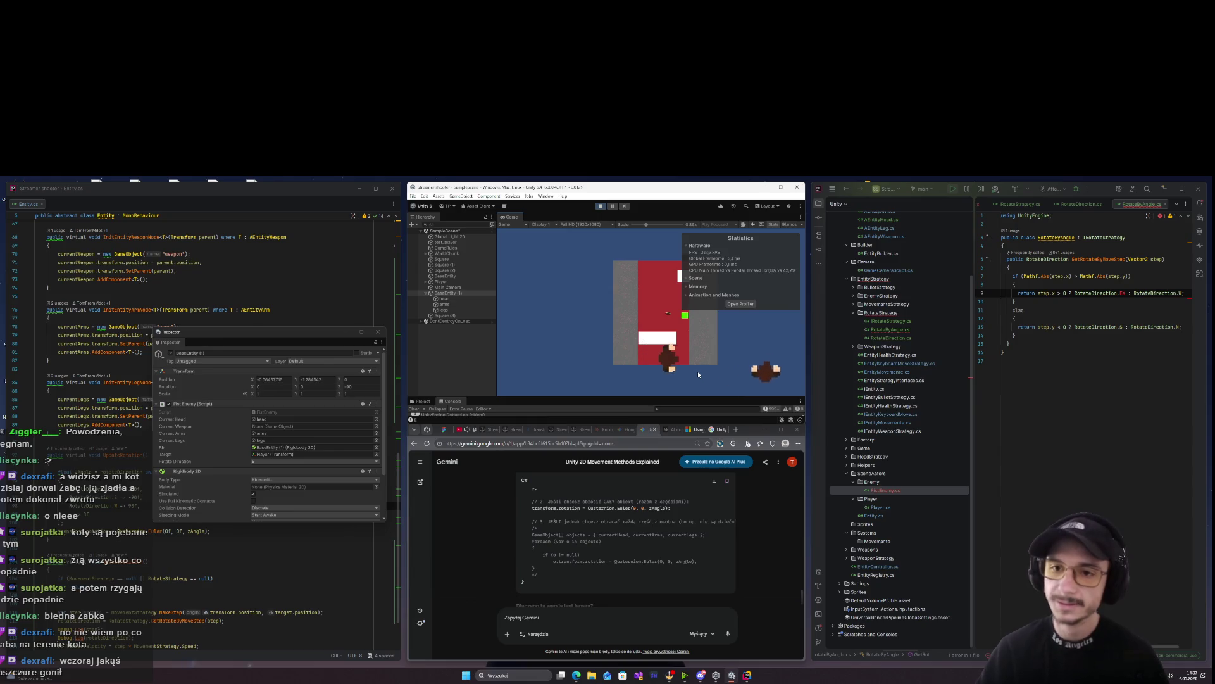
{"action": "key", "text": "w"}
{"action": "key", "text": "a"}
Fix the RotateDirection.Ea typo, review RotateDirection.cs, Player.cs and FistEnemy.cs, and stop the test
{"action": "key", "text": "BackSpace"}
{"action": "left_click", "coordinate": [1083, 203]}
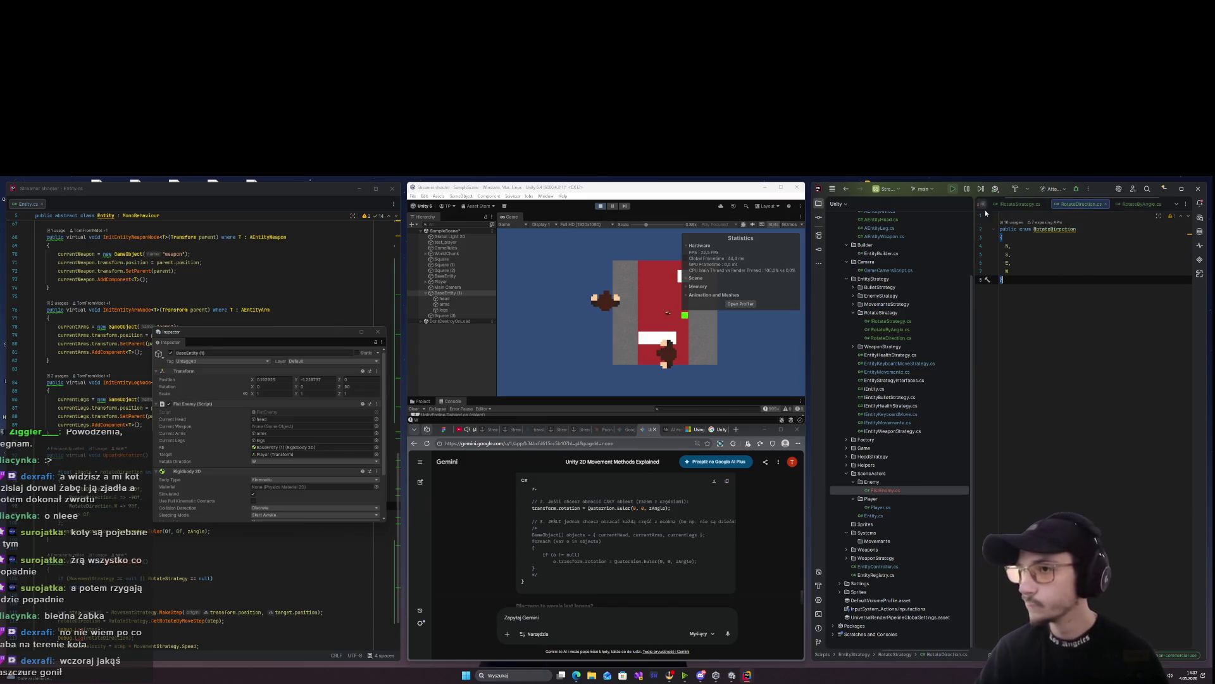
{"action": "left_click", "coordinate": [818, 203]}
{"action": "left_click", "coordinate": [1077, 203]}
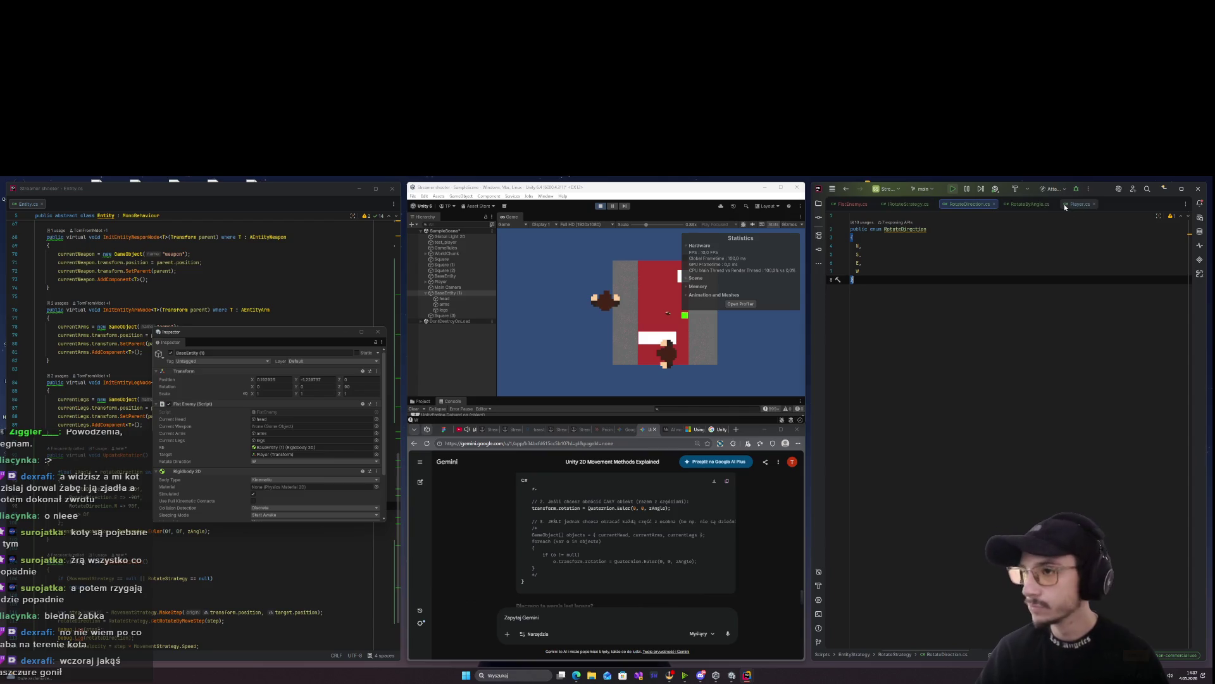
{"action": "left_click", "coordinate": [1027, 203]}
{"action": "left_click", "coordinate": [851, 203]}
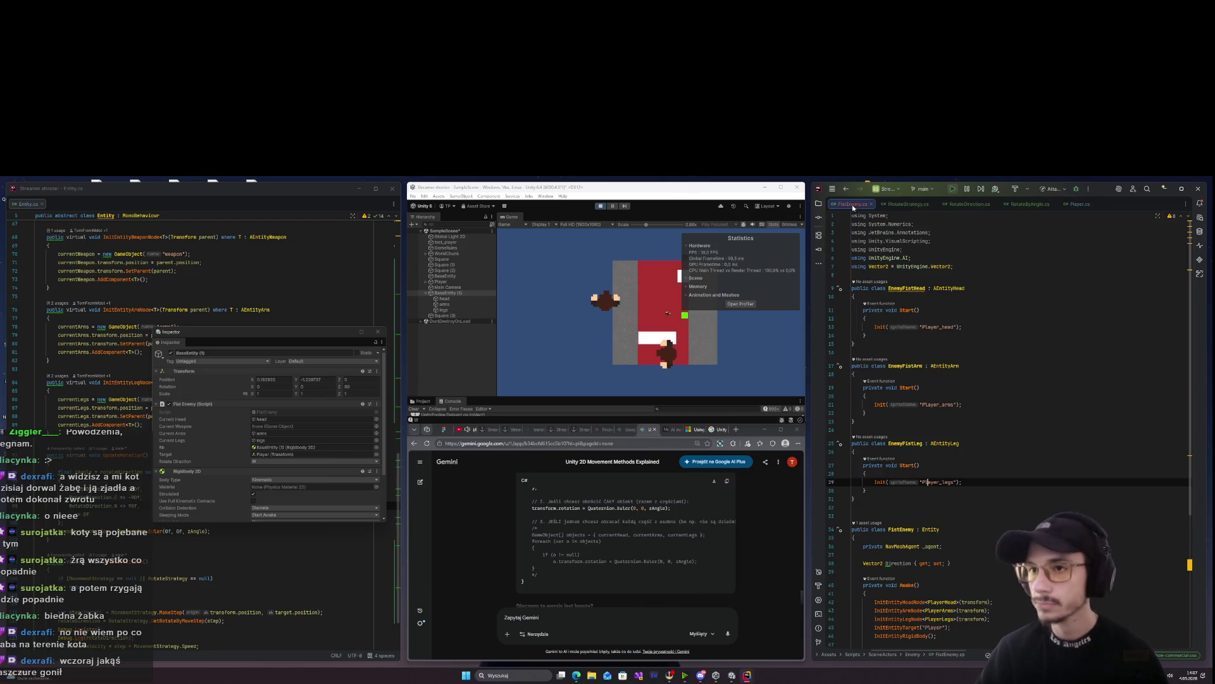
{"action": "scroll", "coordinate": [965, 449], "scroll_direction": "down", "scroll_amount": 5}
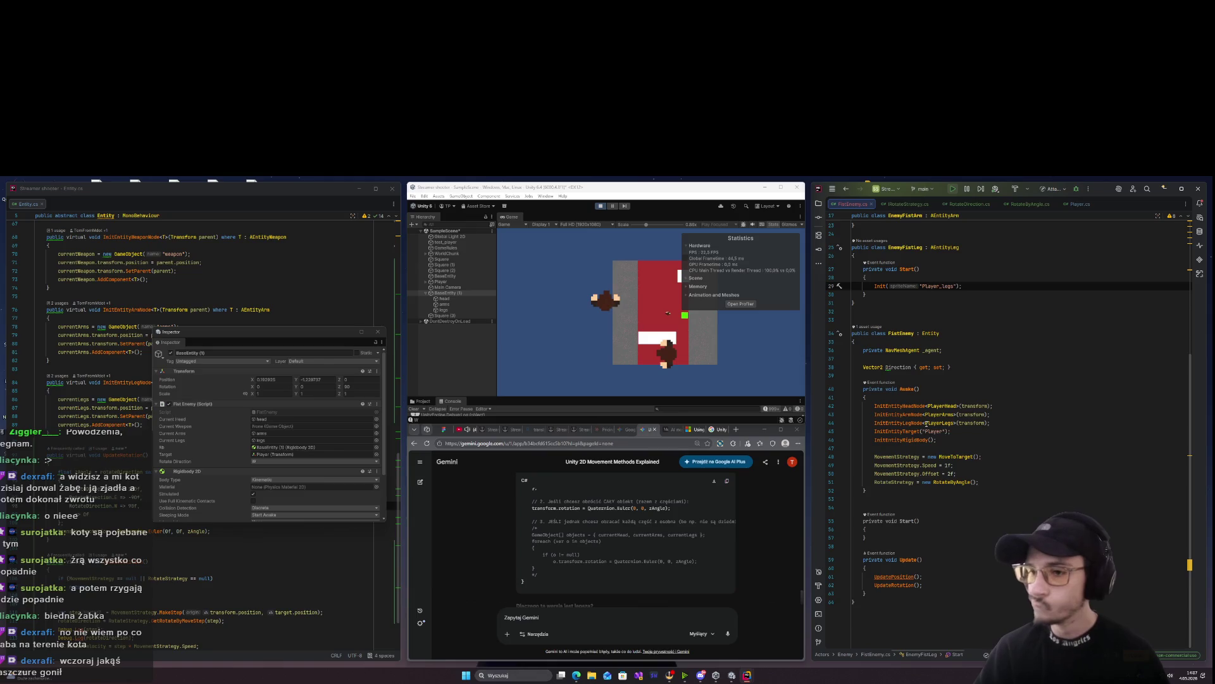
{"action": "scroll", "coordinate": [909, 436], "scroll_direction": "up", "scroll_amount": 5}
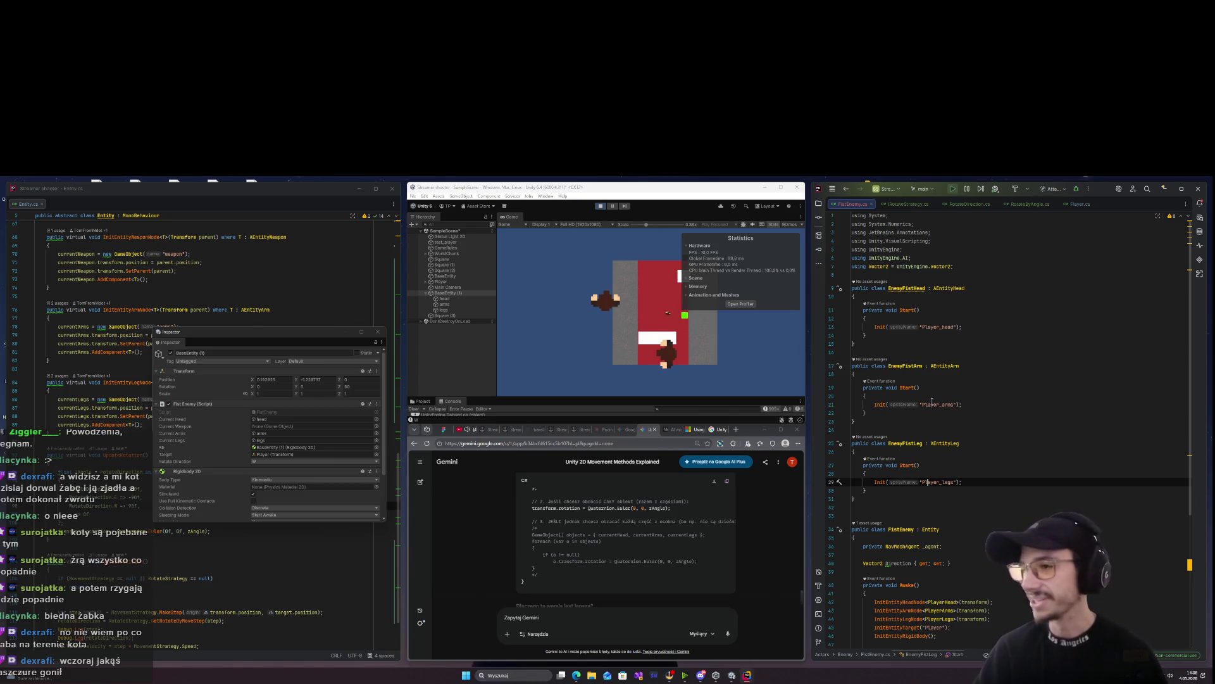
{"action": "left_click", "coordinate": [597, 206]}
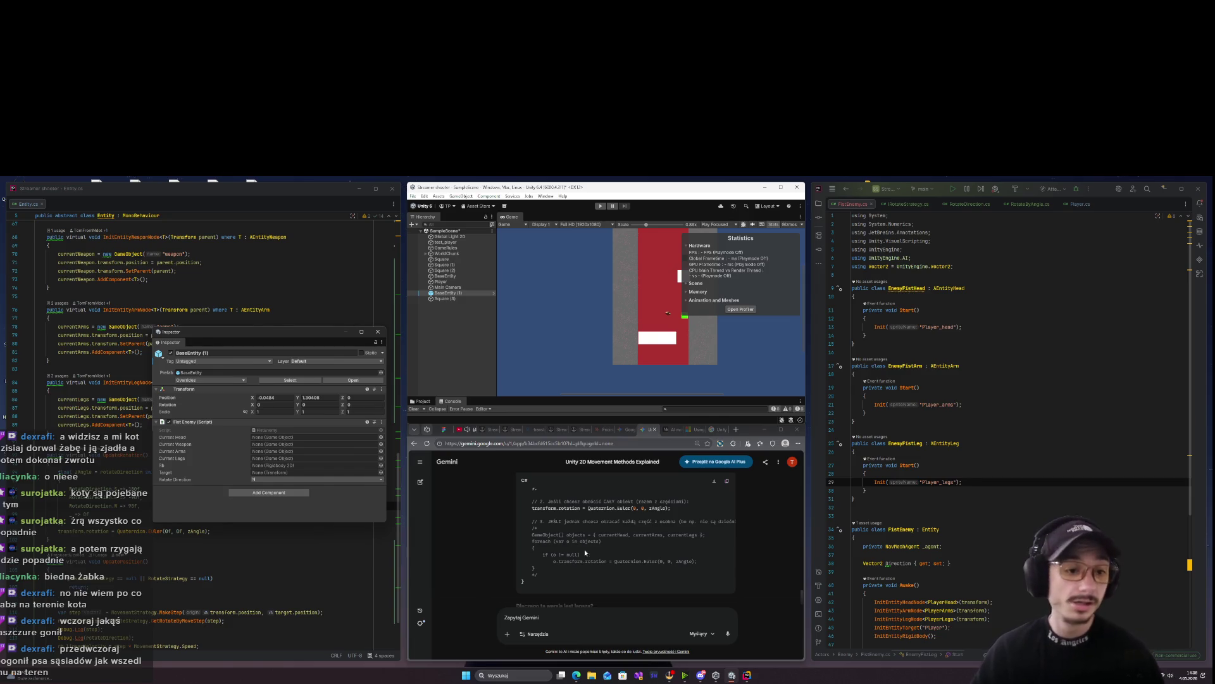
Move the floating Inspector right, start play mode, and select BaseEntity (1) in the Hierarchy
{"action": "mouse_move", "coordinate": [263, 336]}
{"action": "left_mouse_down"}
{"action": "mouse_move", "coordinate": [617, 436]}
{"action": "mouse_move", "coordinate": [1004, 374]}
{"action": "left_mouse_up"}
{"action": "left_click", "coordinate": [600, 206]}
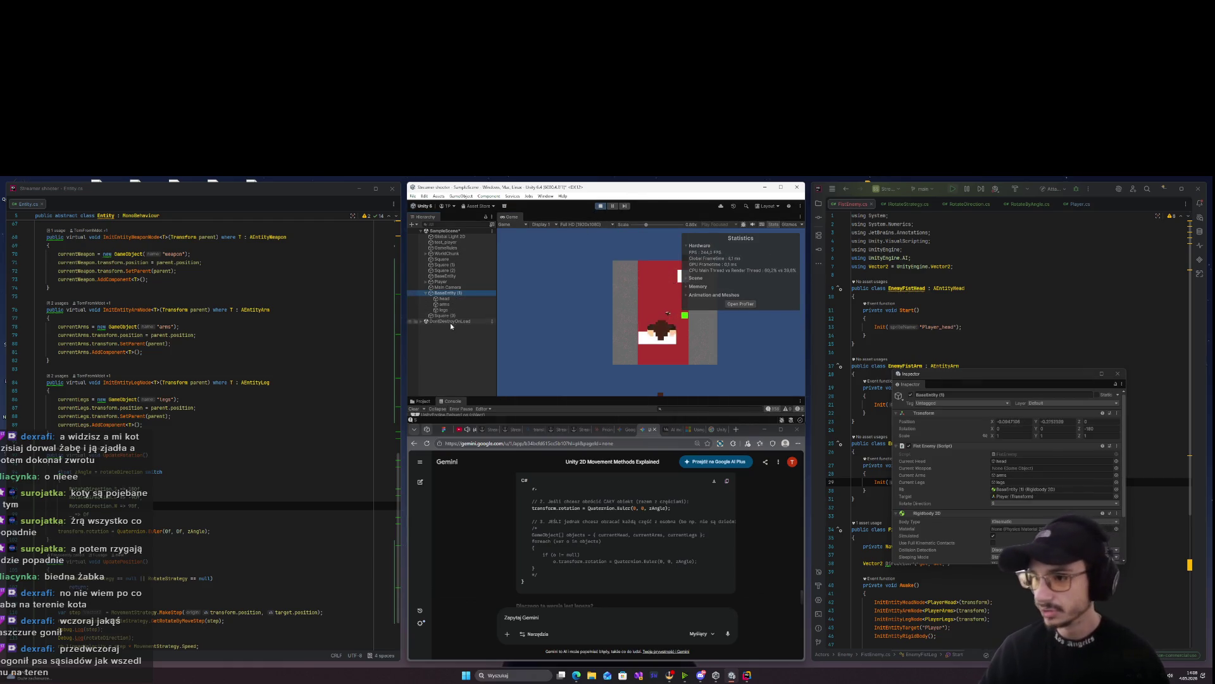
{"action": "left_click", "coordinate": [457, 372]}
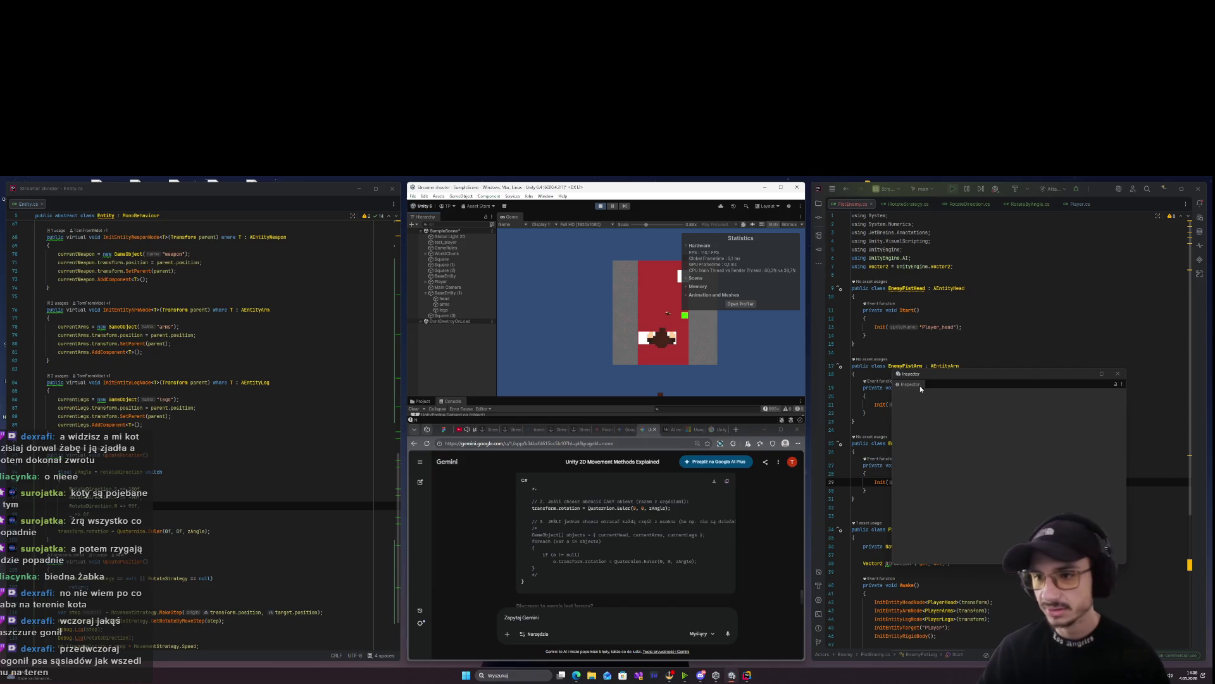
{"action": "left_click", "coordinate": [457, 293]}
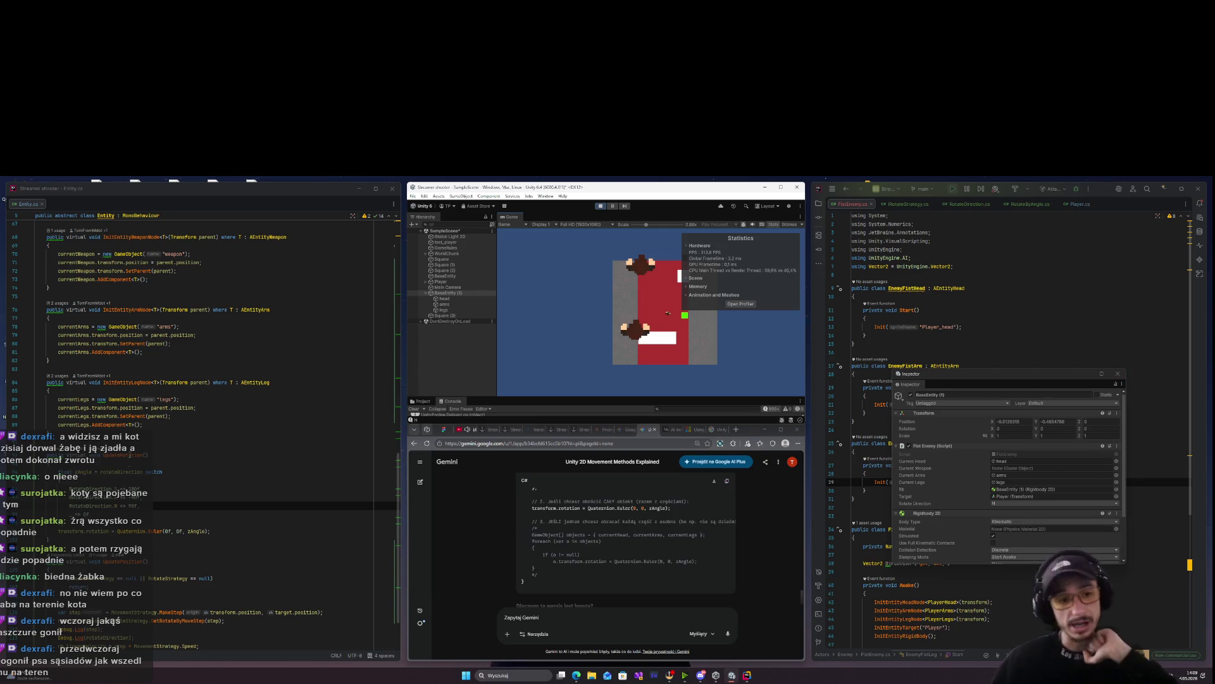
Insert a blank line below the GetRotateByMoveStep(step) call in Entity.cs
{"action": "scroll", "coordinate": [149, 623], "scroll_direction": "down", "scroll_amount": 2}
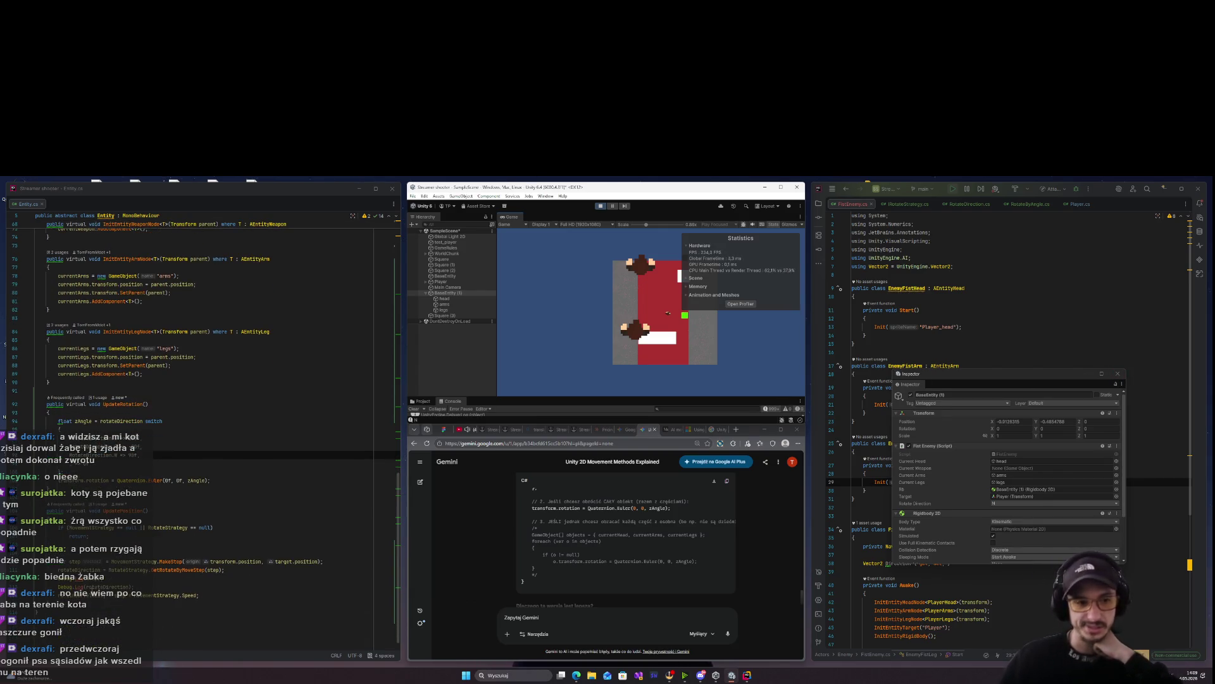
{"action": "left_click", "coordinate": [190, 454]}
{"action": "double_click", "coordinate": [214, 570]}
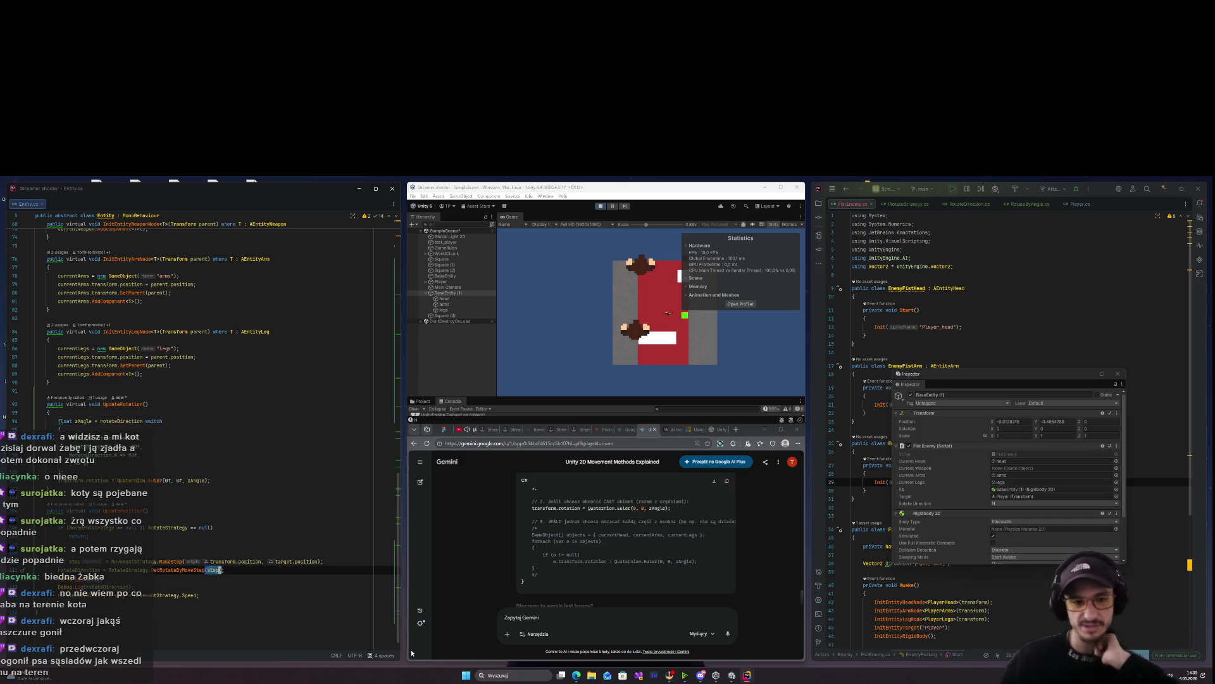
{"action": "left_click", "coordinate": [267, 574]}
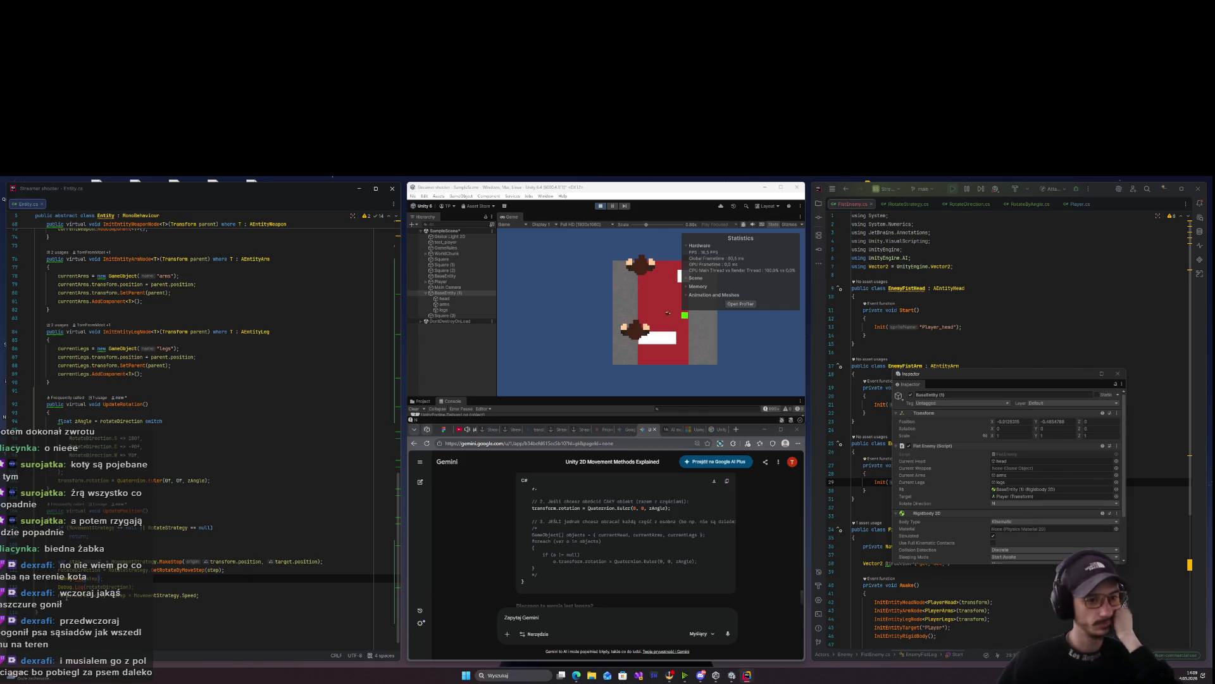
{"action": "left_click", "coordinate": [93, 606]}
{"action": "key", "text": "Return"}
{"action": "key", "text": "Return"}
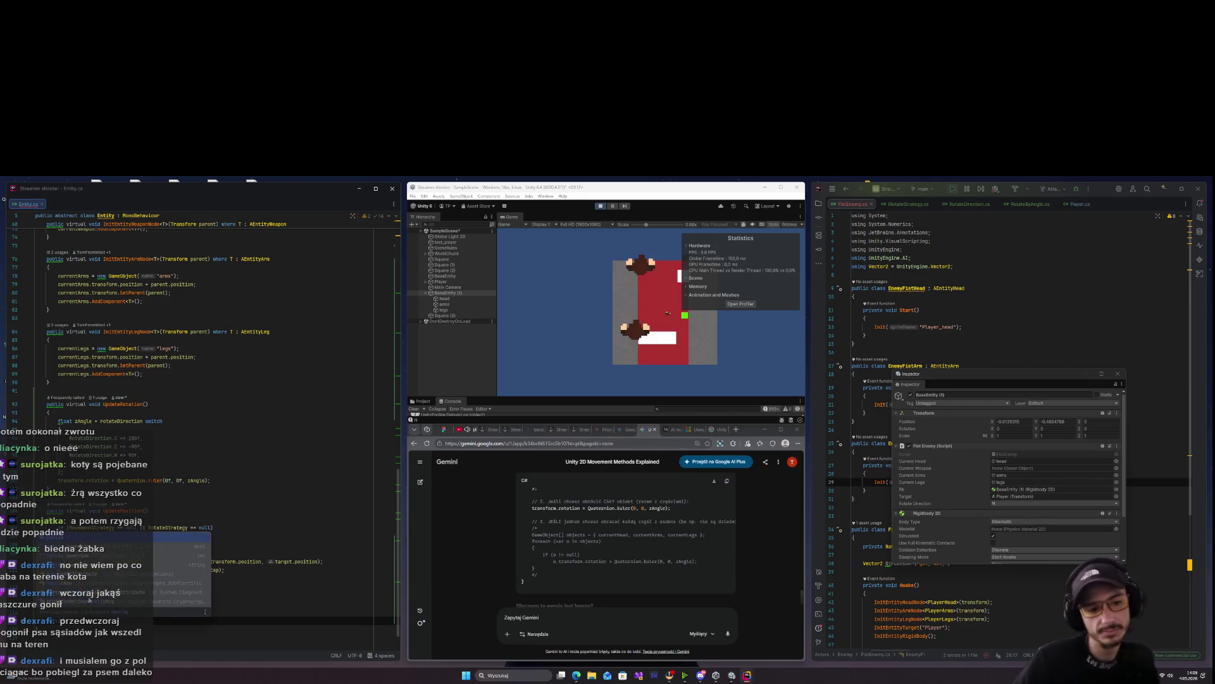
{"action": "key", "text": "BackSpace"}
{"action": "key", "text": "BackSpace"}
{"action": "key", "text": "Up"}
{"action": "key", "text": "Up"}
{"action": "key", "text": "Up"}
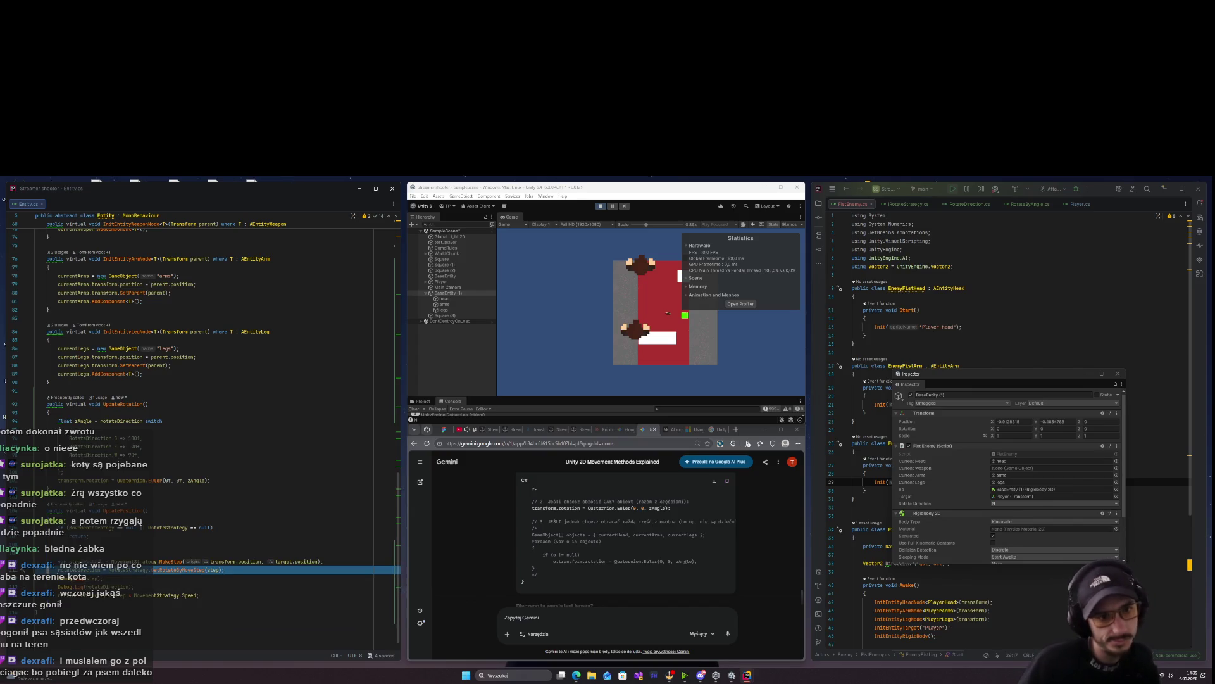
{"action": "key", "text": "Escape"}
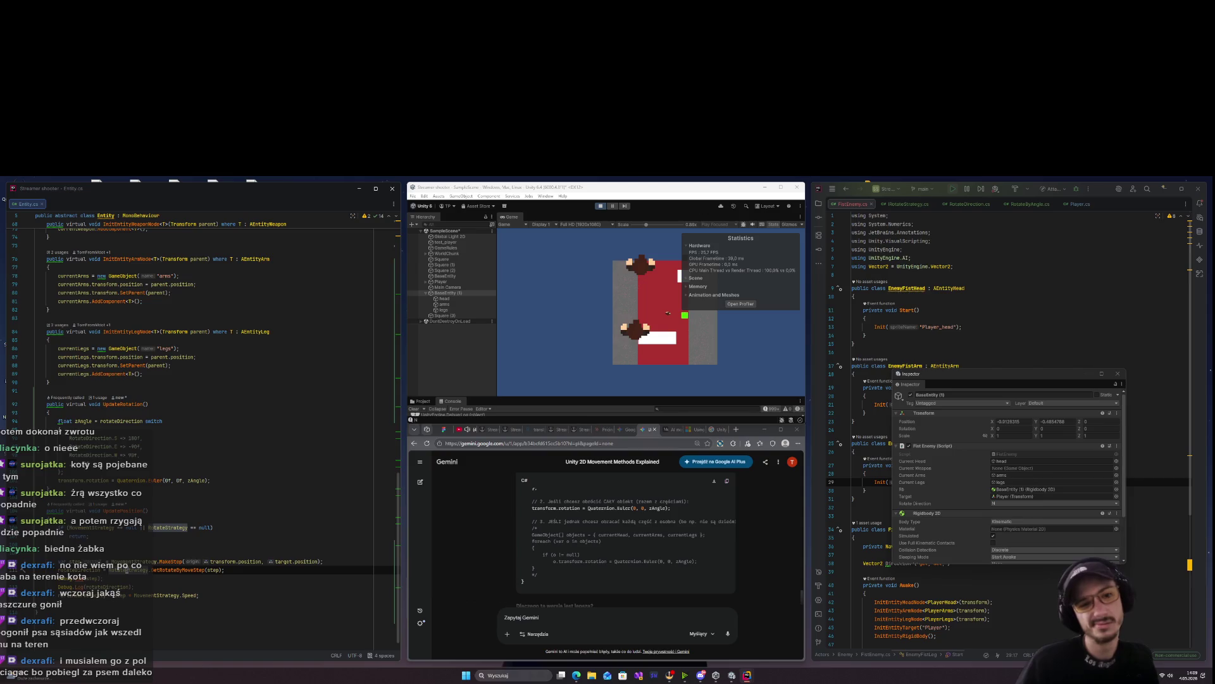
{"action": "key", "text": "shift+Down"}
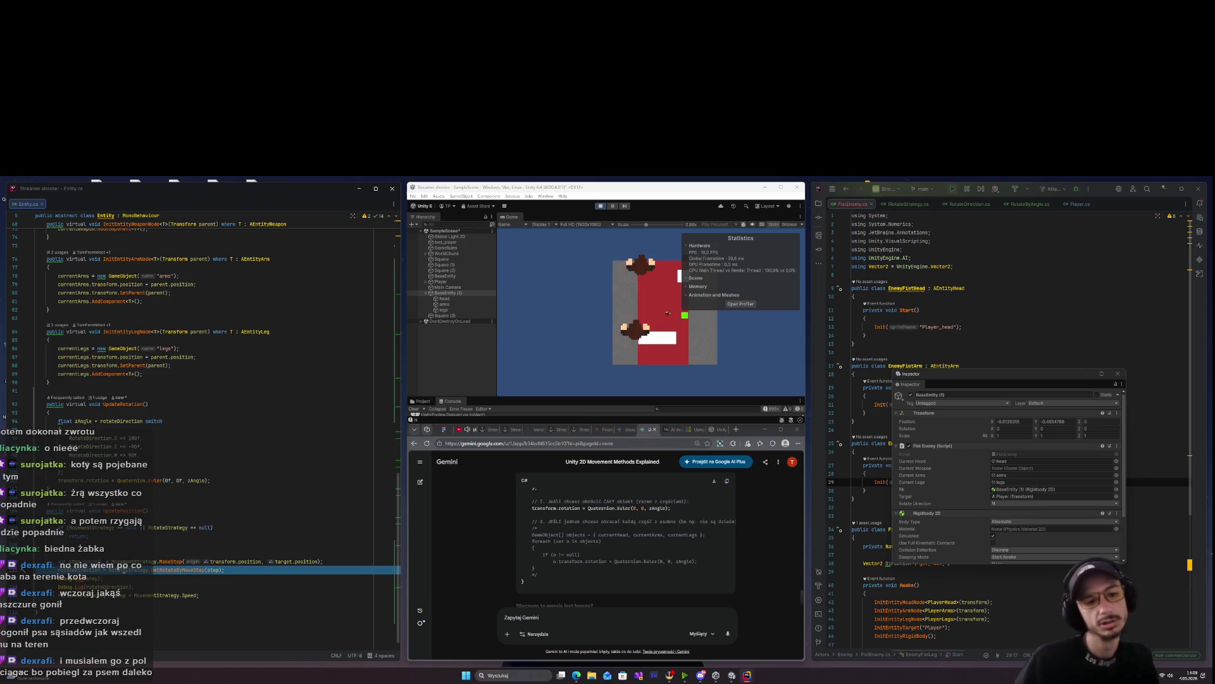
{"action": "left_click", "coordinate": [223, 570]}
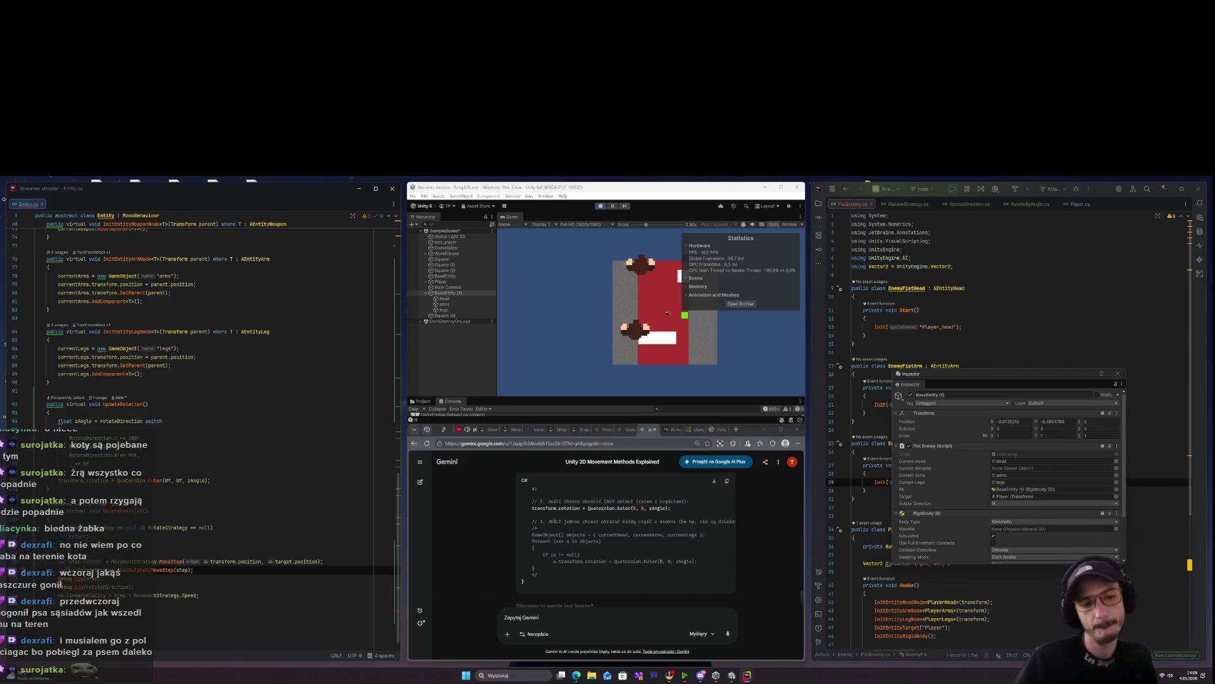
{"action": "key", "text": "Return"}
{"action": "key", "text": "Return"}
{"action": "key", "text": "Return"}
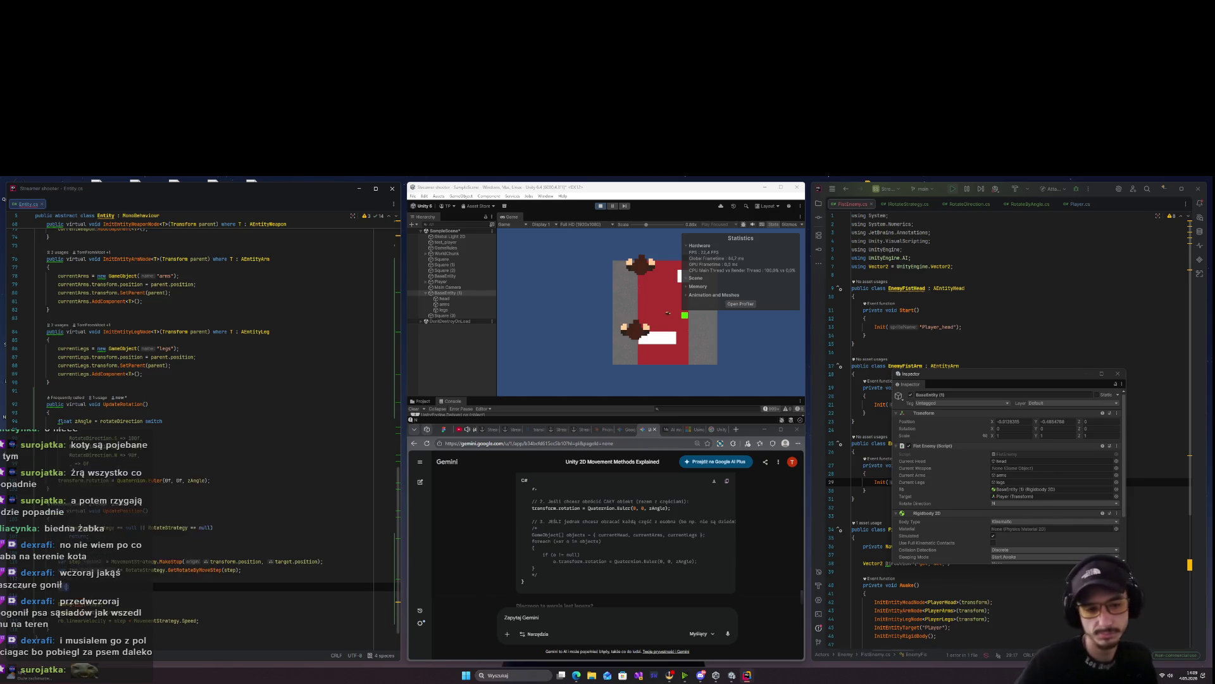
Write a step != Vector2.zero check and remove the old tmp != Vector2.zero line
{"action": "type", "text": "step --"}
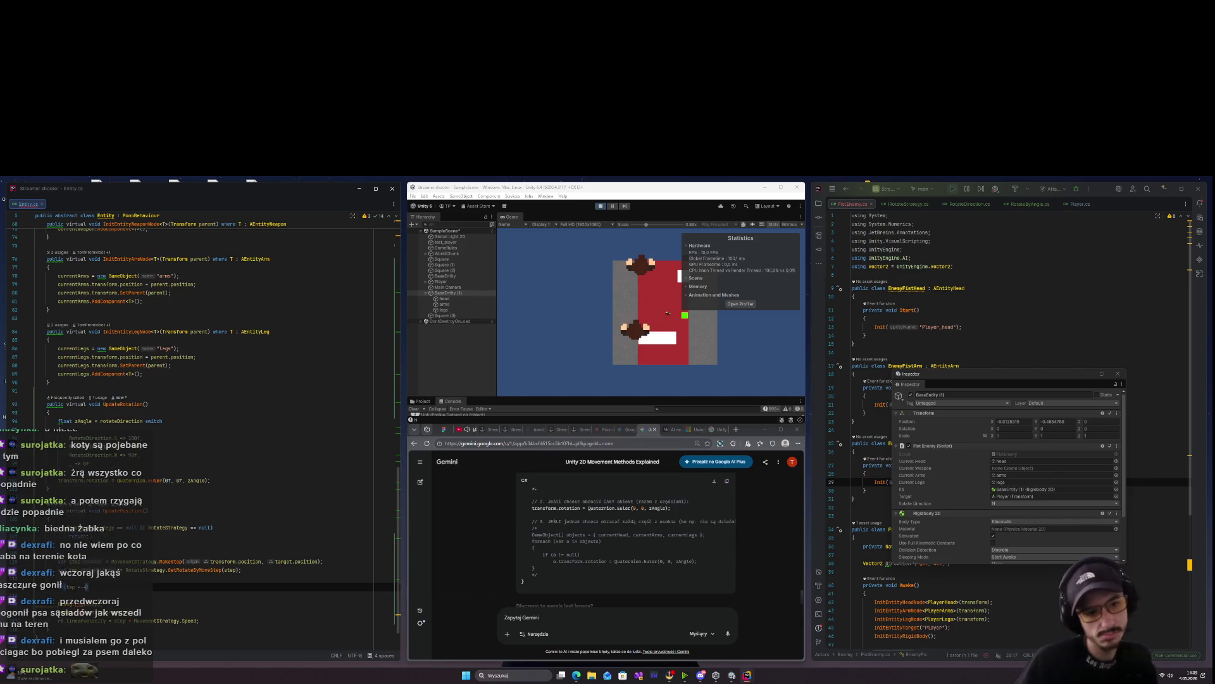
{"action": "key", "text": "ctrl+space"}
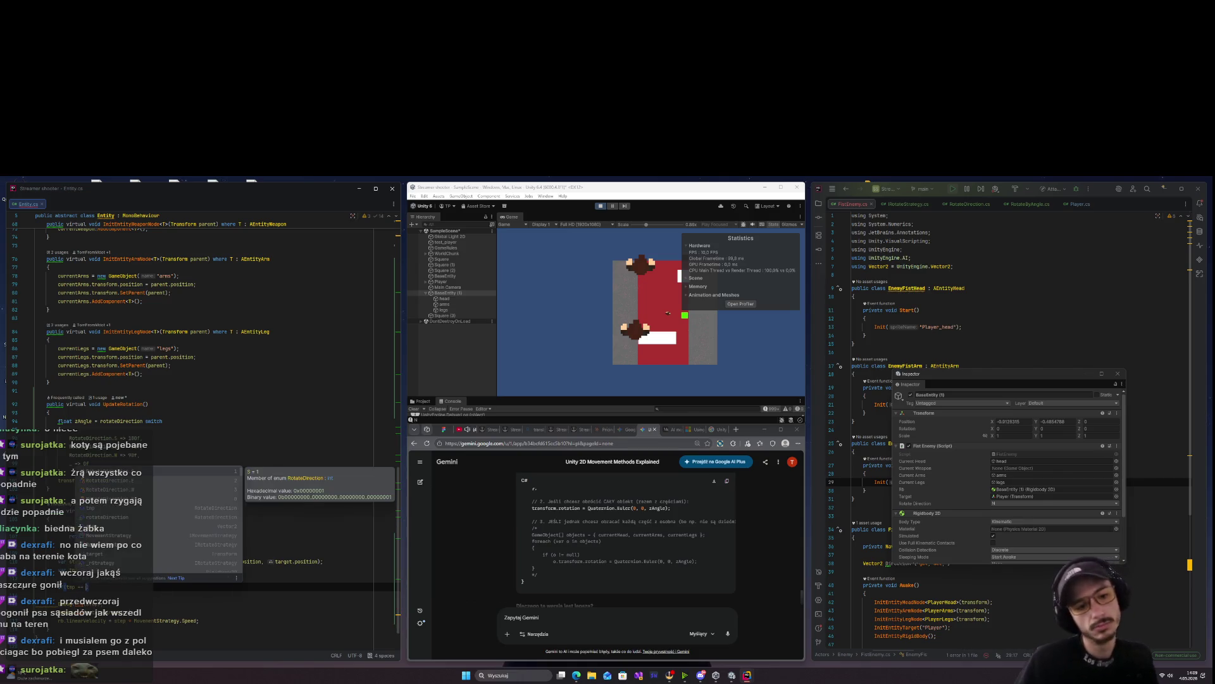
{"action": "key", "text": "Escape"}
{"action": "key", "text": "BackSpace"}
{"action": "key", "text": "BackSpace"}
{"action": "key", "text": "BackSpace"}
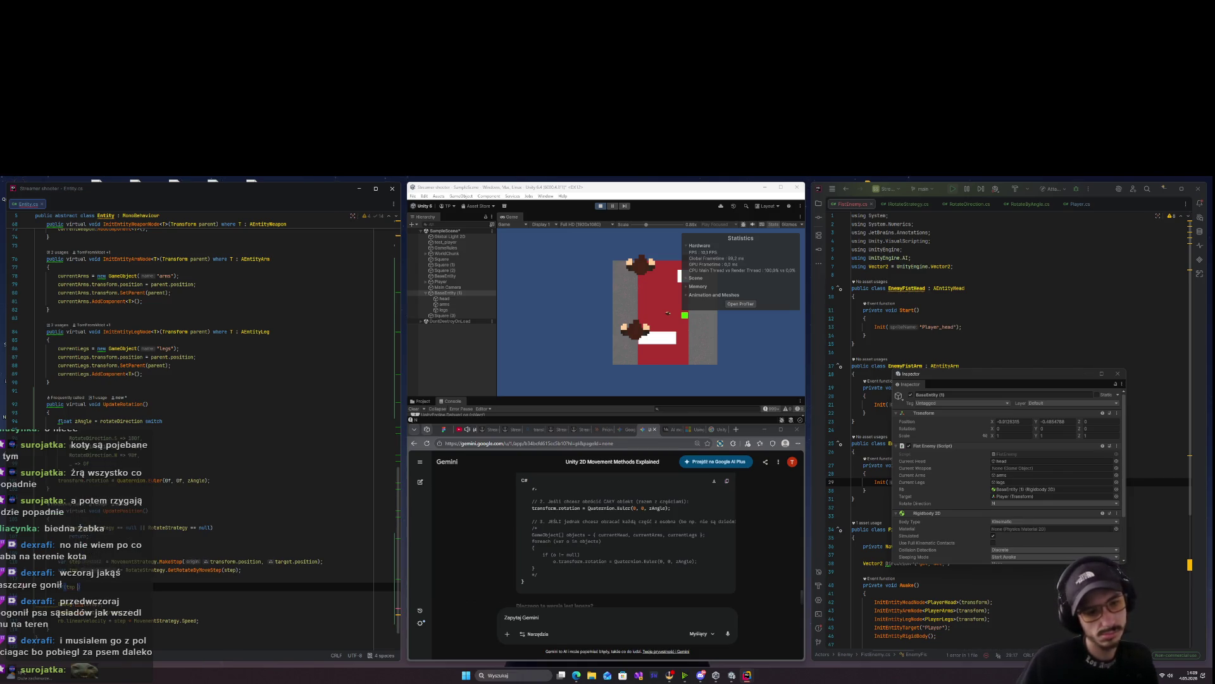
{"action": "type", "text": "!="}
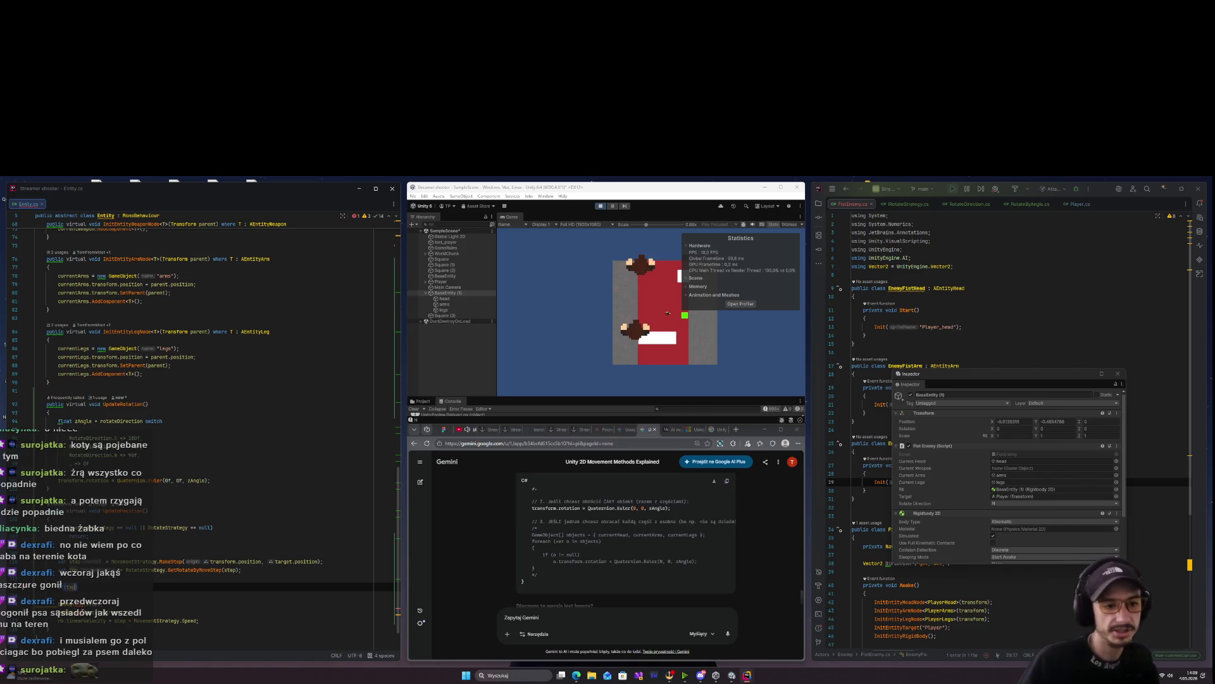
{"action": "type", "text": " Vector2"}
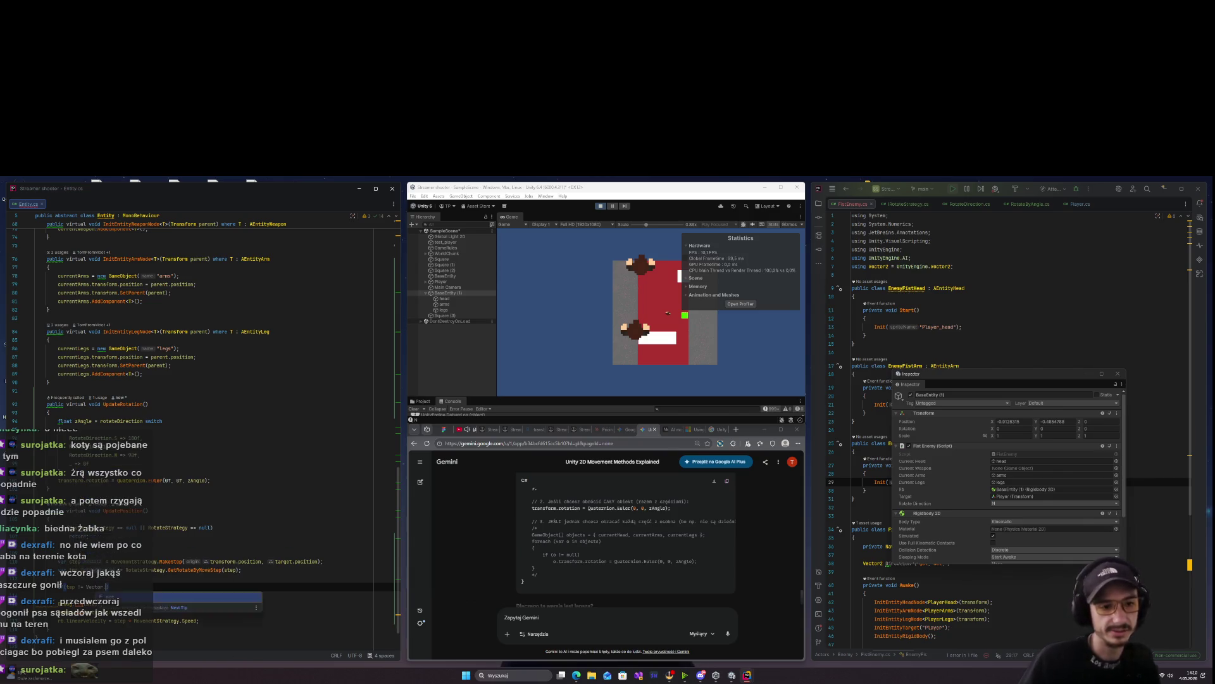
{"action": "key", "text": "BackSpace"}
{"action": "key", "text": "BackSpace"}
{"action": "key", "text": "BackSpace"}
{"action": "type", "text": "ector2.ze"}
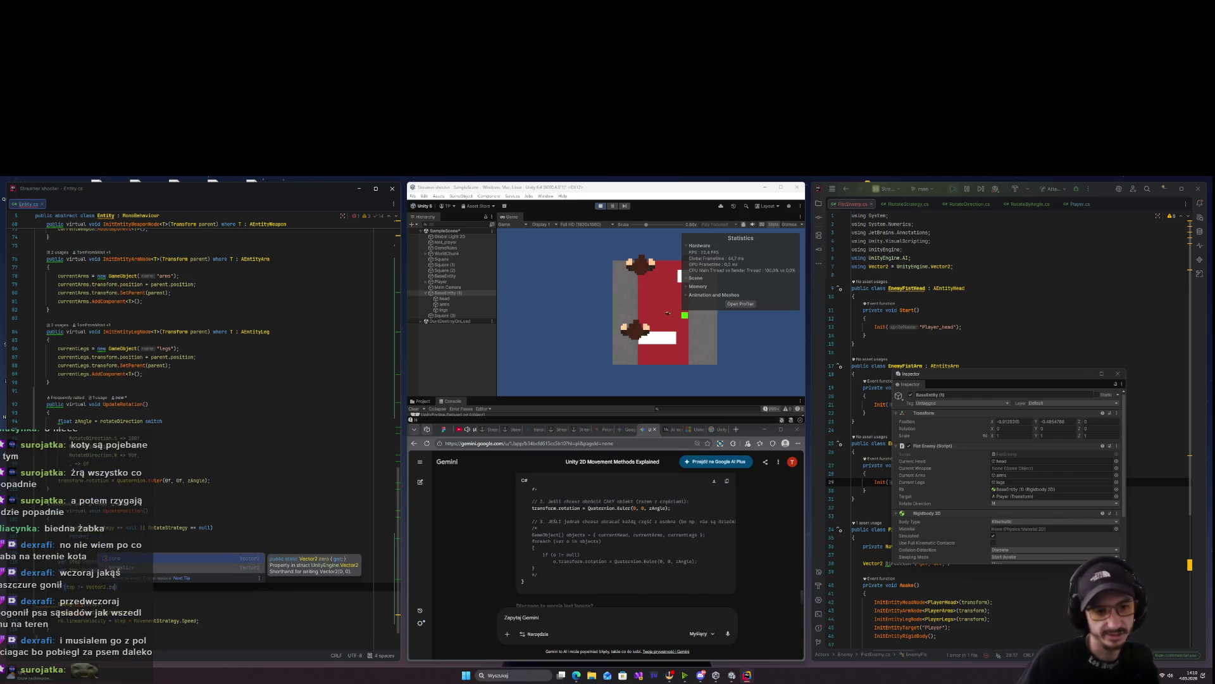
{"action": "key", "text": "Return"}
{"action": "key", "text": "Return"}
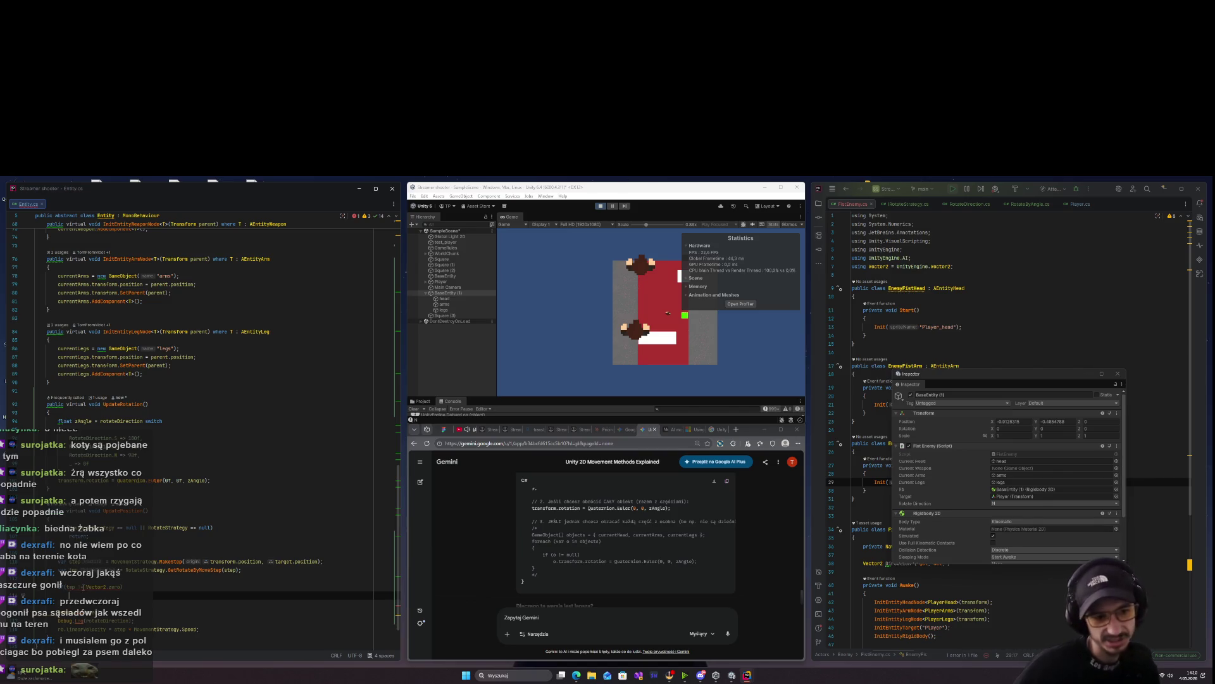
{"action": "left_click", "coordinate": [199, 584]}
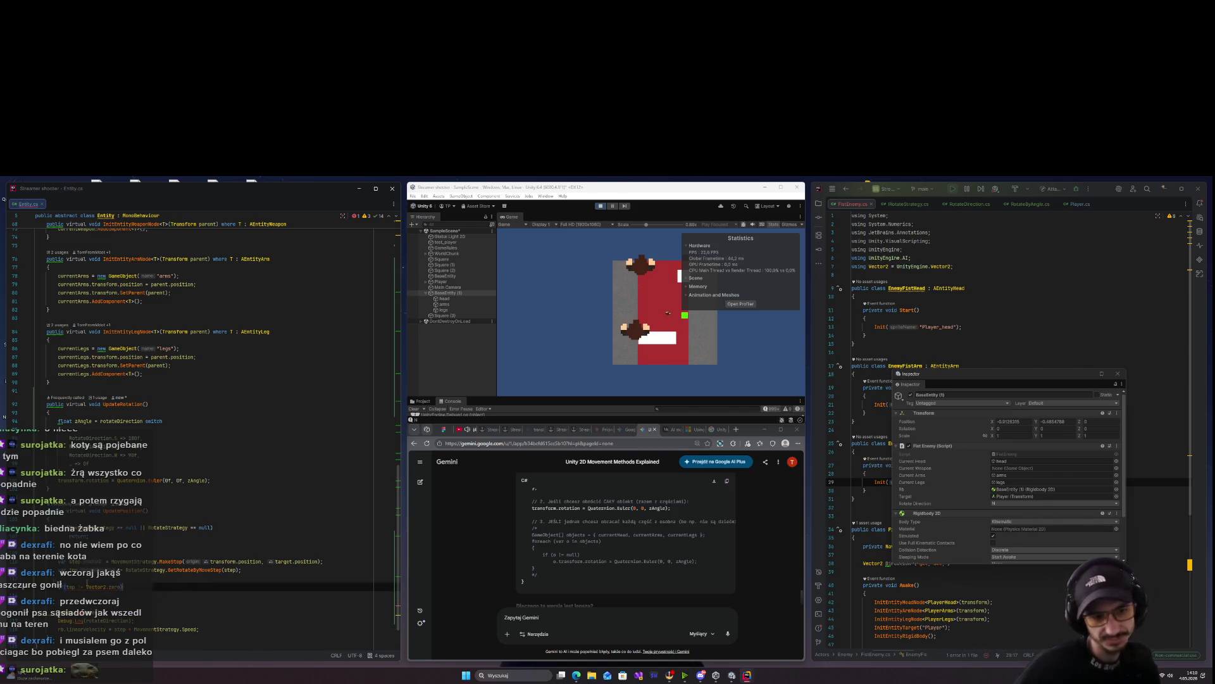
{"action": "key", "text": "ctrl+x"}
After the MakeStep call, add 'if (step == Vector2.zero) return;'
{"action": "left_click", "coordinate": [327, 560]}
{"action": "key", "text": "Return"}
{"action": "key", "text": "Return"}
{"action": "key", "text": "Return"}
{"action": "key", "text": "Up"}
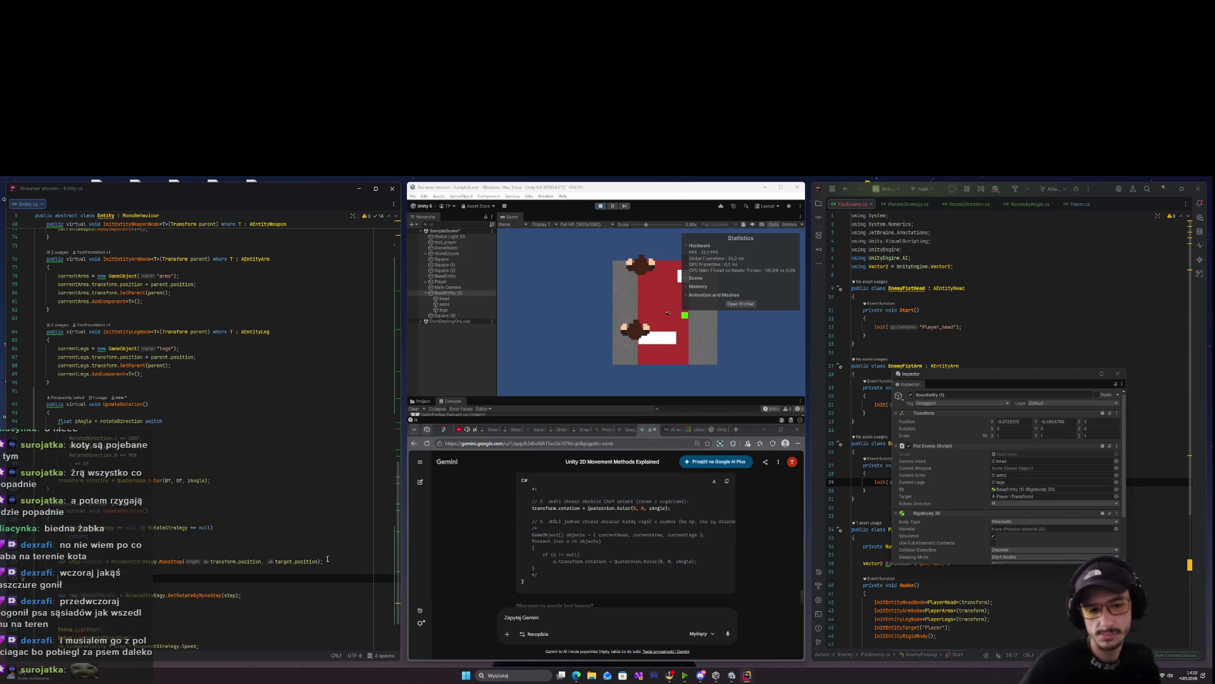
{"action": "type", "text": "(step == "}
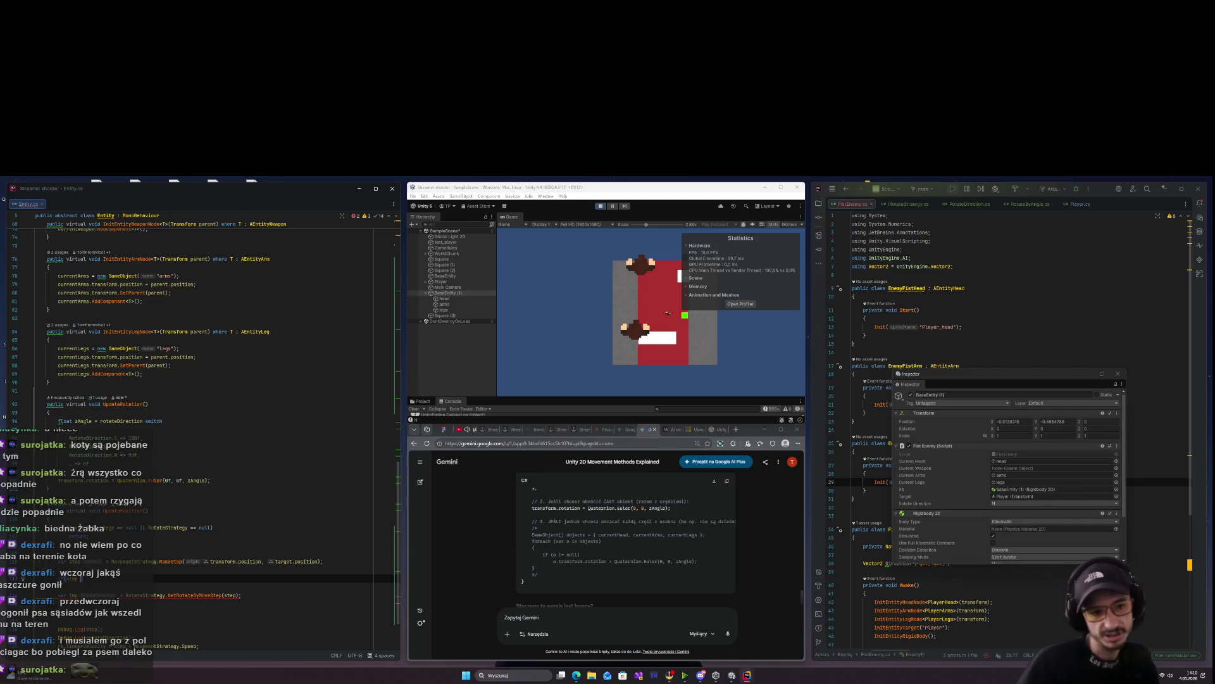
{"action": "type", "text": "Vec"}
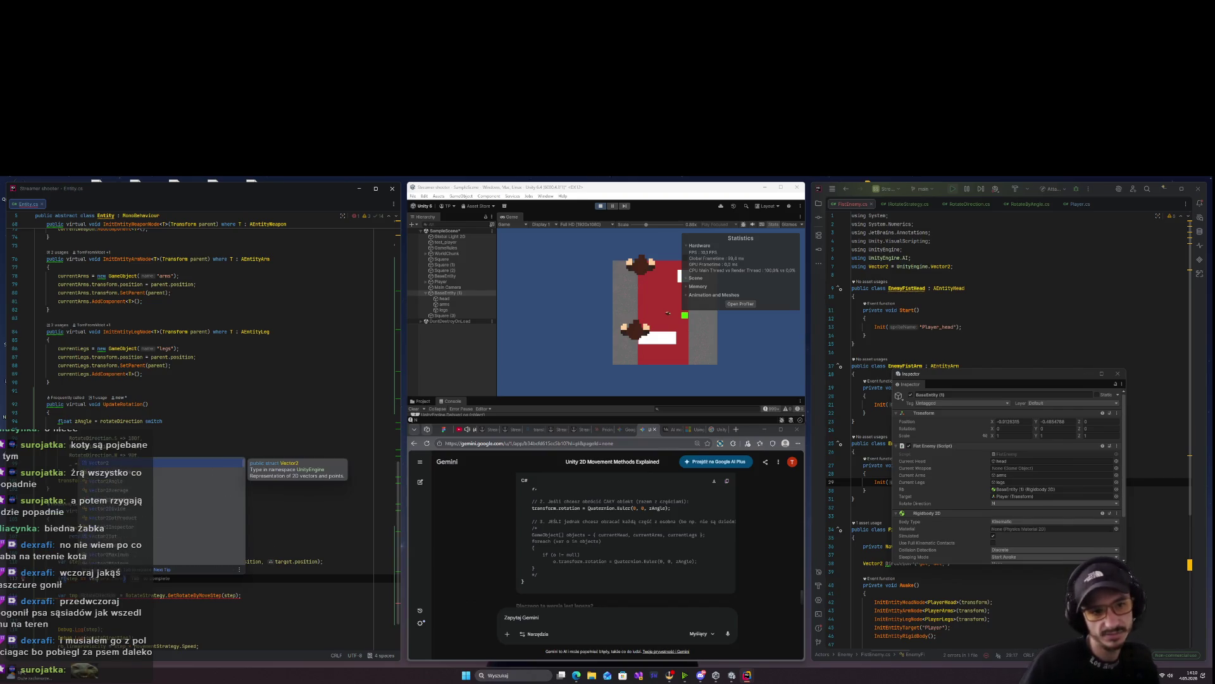
{"action": "key", "text": "Return"}
{"action": "type", "text": ".zero)"}
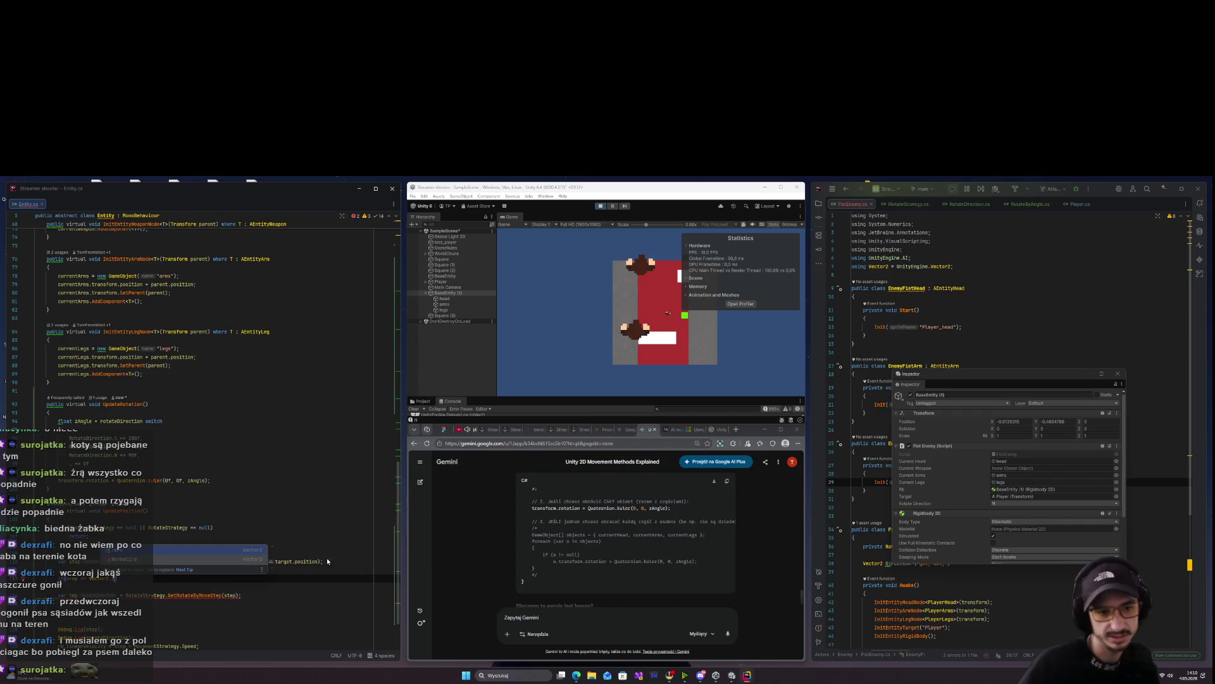
{"action": "key", "text": "Return"}
{"action": "type", "text": "return;"}
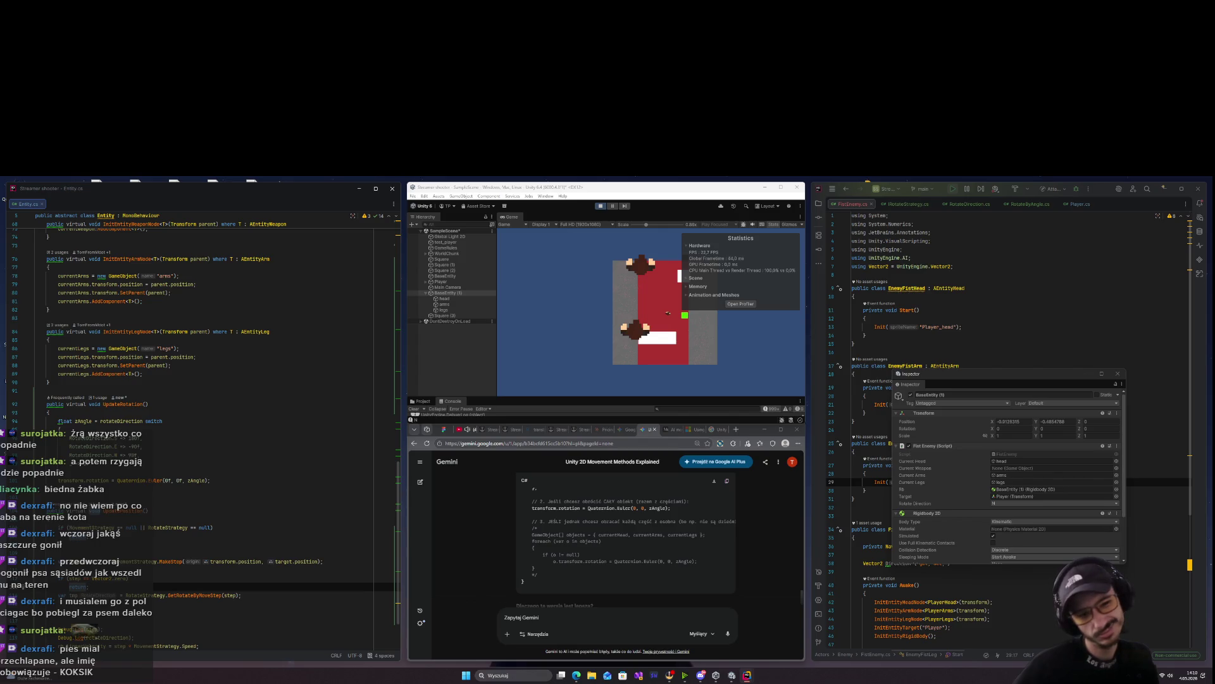
{"action": "key", "text": "Return"}
Re-complete the GetRotateByMoveStep call, then stop the running game in Unity
{"action": "left_click", "coordinate": [244, 603]}
{"action": "key", "text": "BackSpace"}
{"action": "key", "text": "BackSpace"}
{"action": "key", "text": "BackSpace"}
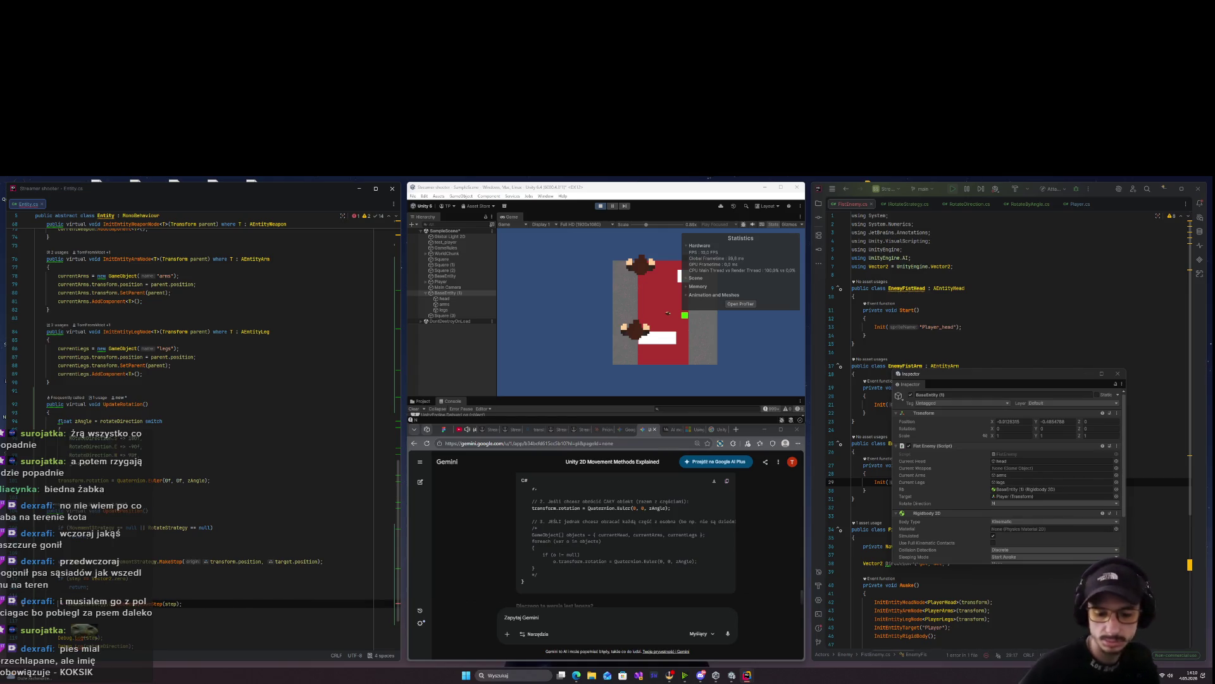
{"action": "type", "text": "Get"}
{"action": "key", "text": "Tab"}
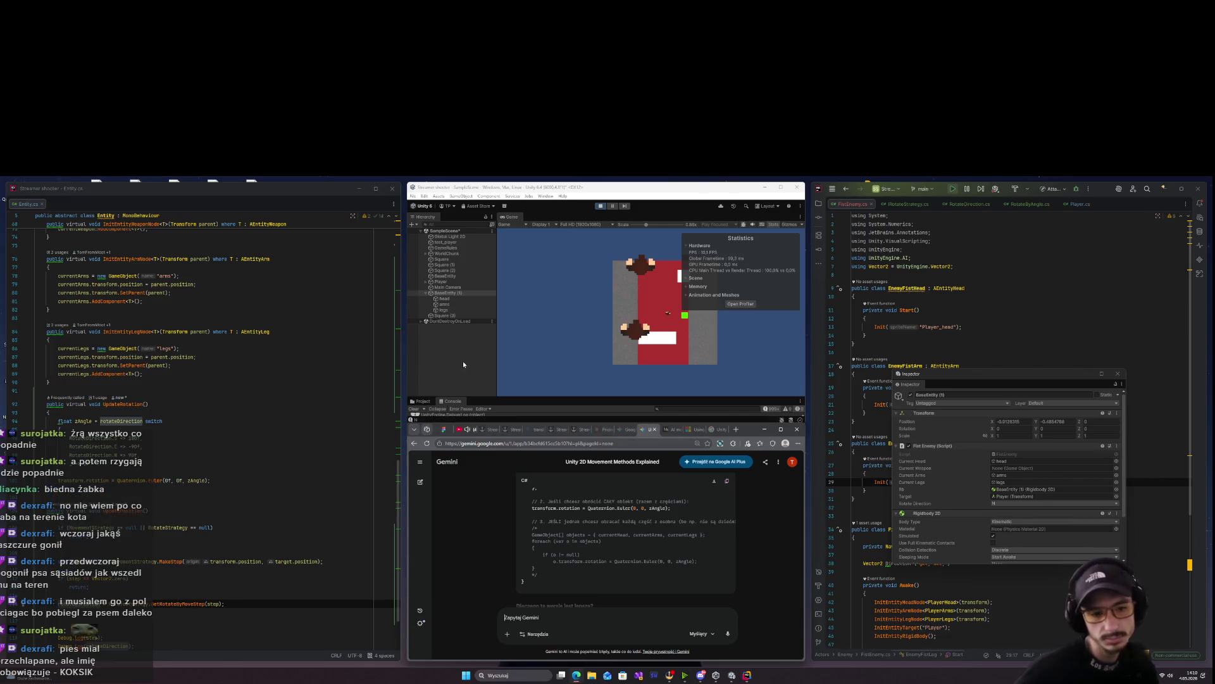
{"action": "left_click", "coordinate": [611, 205]}
{"action": "left_click", "coordinate": [602, 206]}
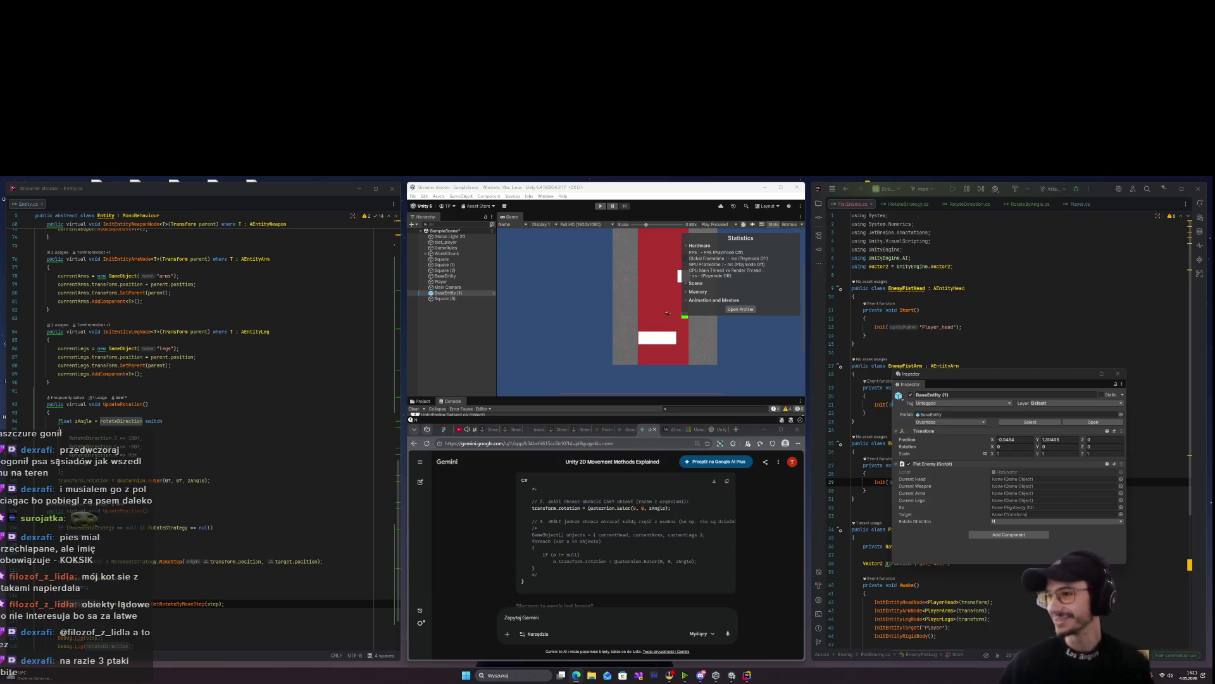
Move the floating Inspector aside, play the game to test enemy movement, then stop it
{"action": "mouse_move", "coordinate": [987, 377]}
{"action": "left_mouse_down"}
{"action": "mouse_move", "coordinate": [945, 481]}
{"action": "mouse_move", "coordinate": [933, 409]}
{"action": "mouse_move", "coordinate": [923, 419]}
{"action": "left_mouse_up"}
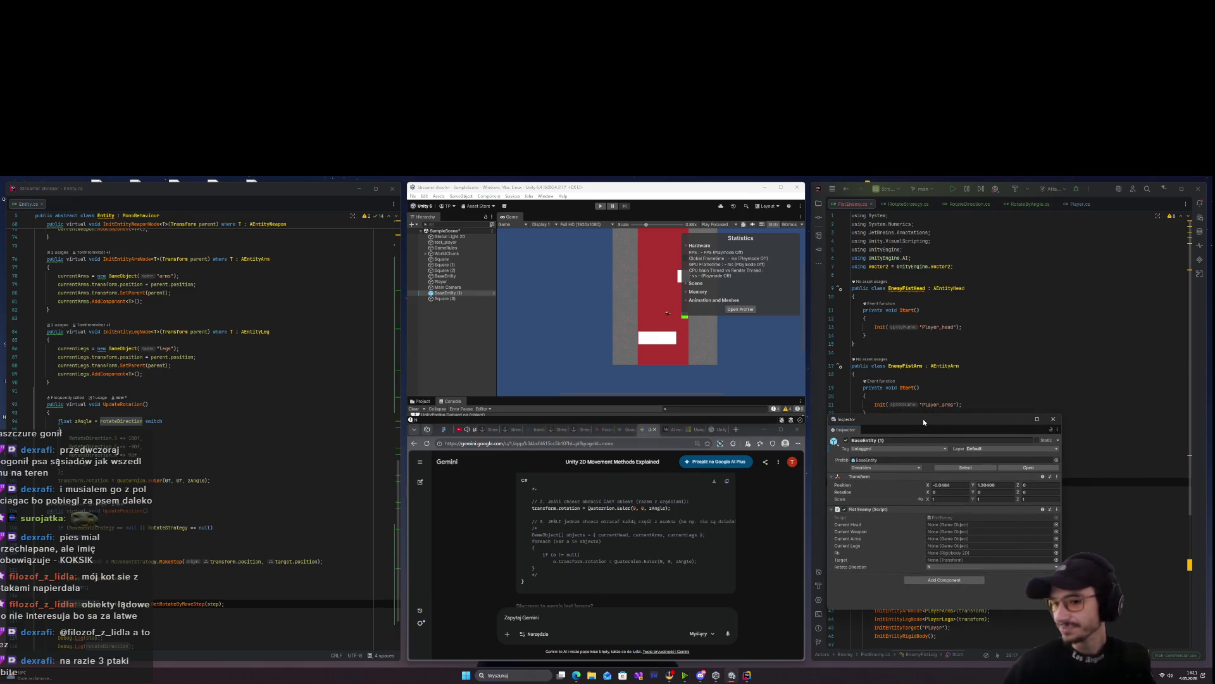
{"action": "left_click", "coordinate": [600, 206]}
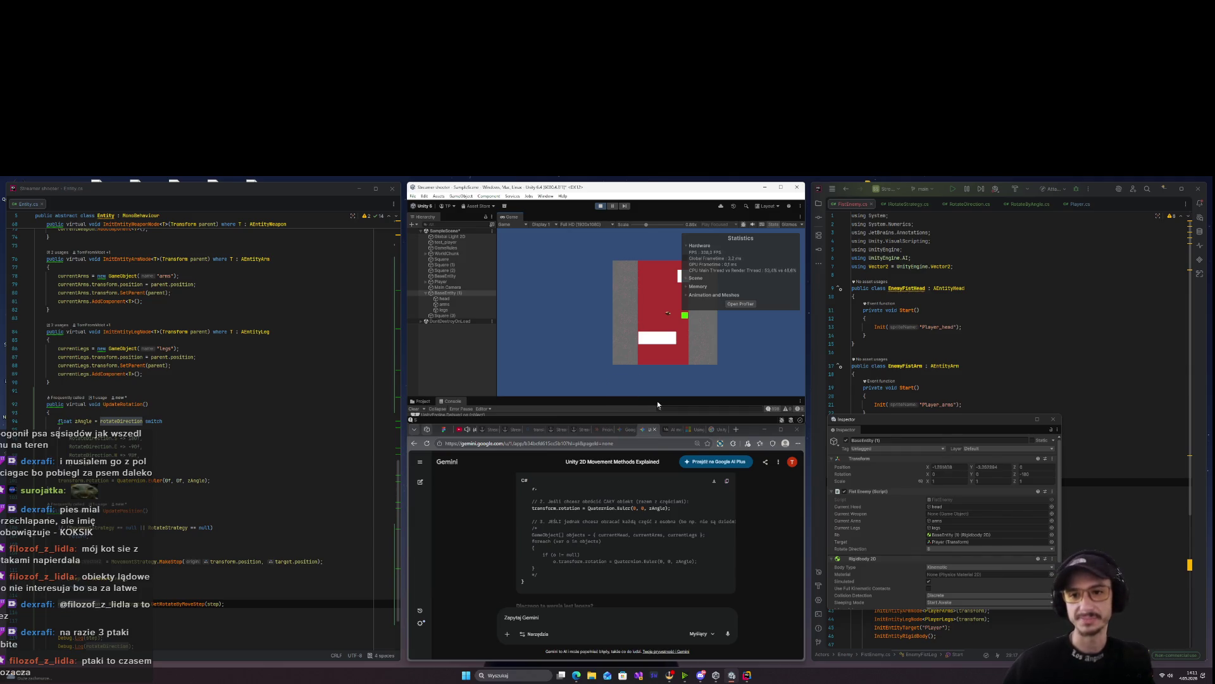
{"action": "left_click", "coordinate": [600, 206]}
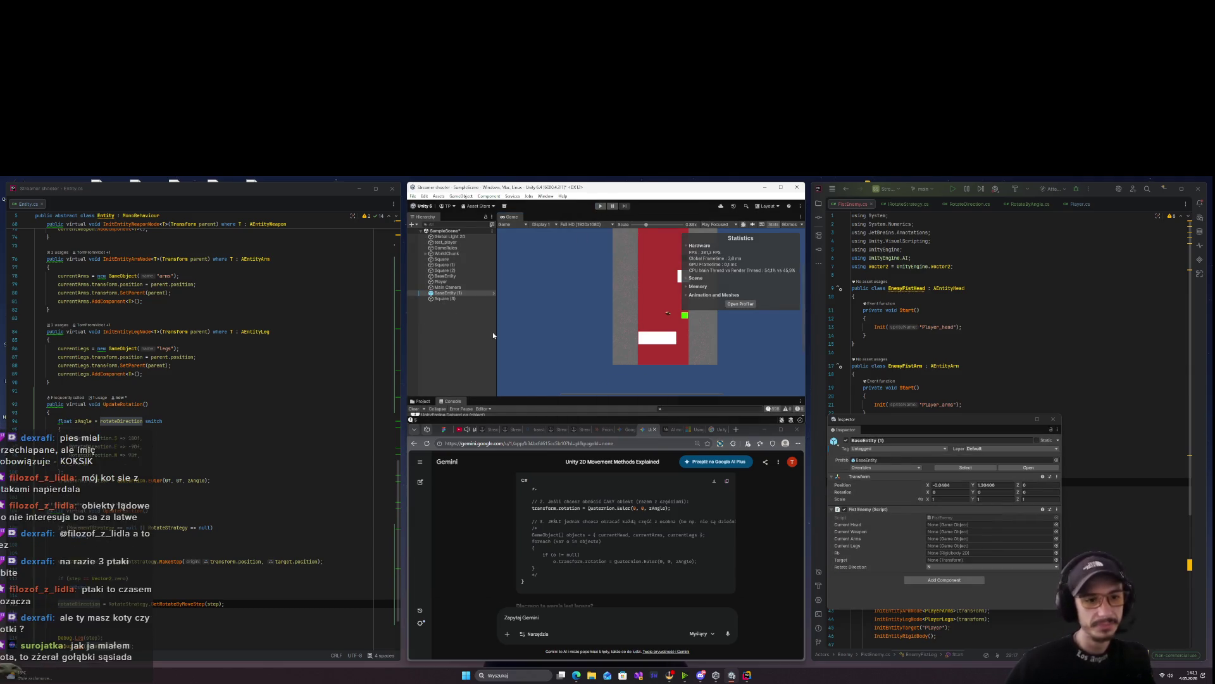
{"action": "left_click", "coordinate": [161, 561]}
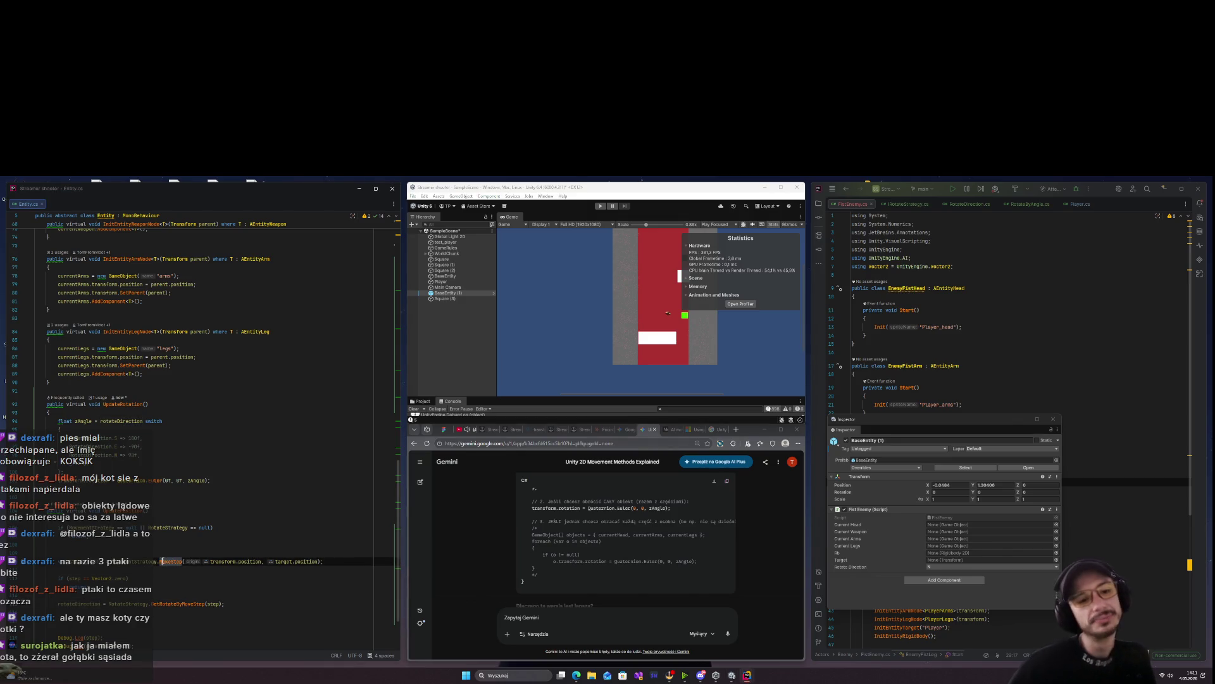
{"action": "scroll", "coordinate": [157, 611], "scroll_direction": "down", "scroll_amount": 3}
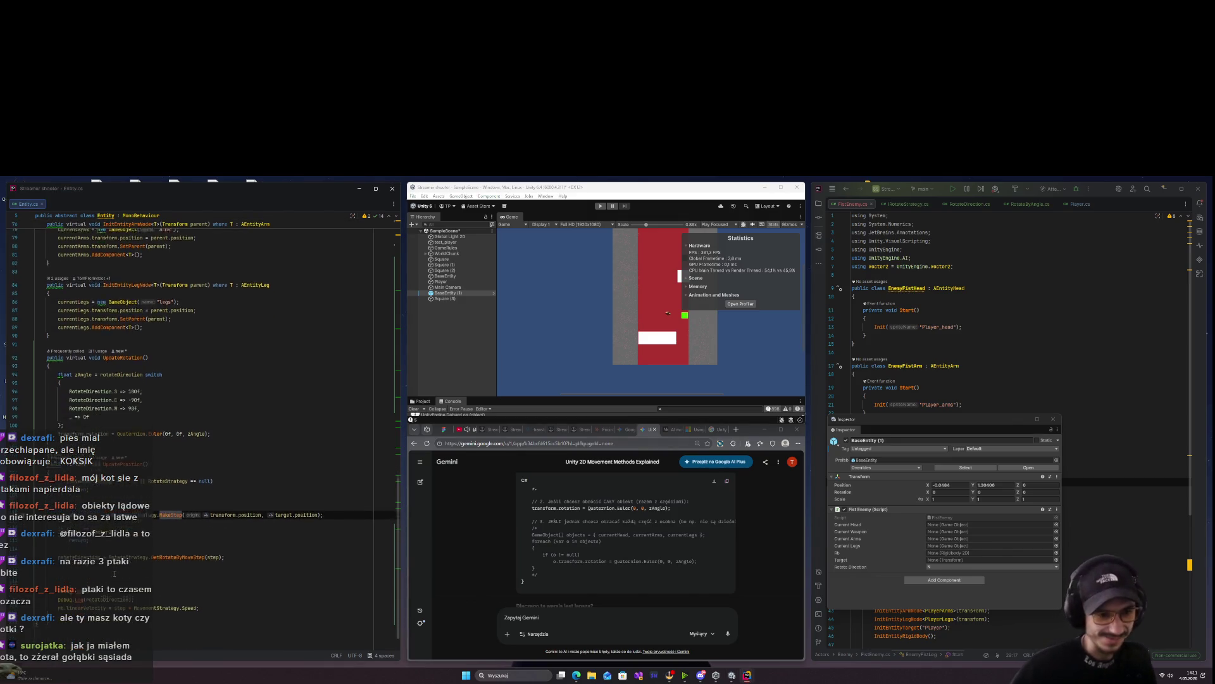
Try adding a return and 'rb.linearVelocity = step;' inside the step == Vector2.zero check, then undo it
{"action": "left_click", "coordinate": [157, 596]}
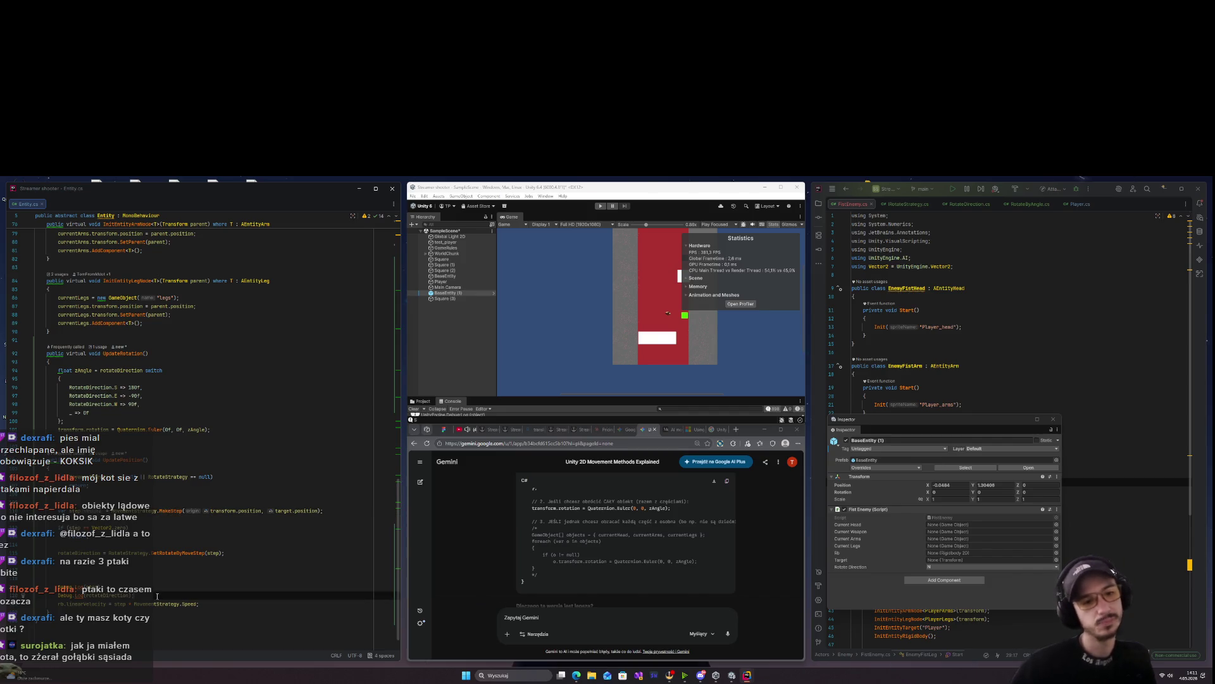
{"action": "left_click", "coordinate": [162, 528]}
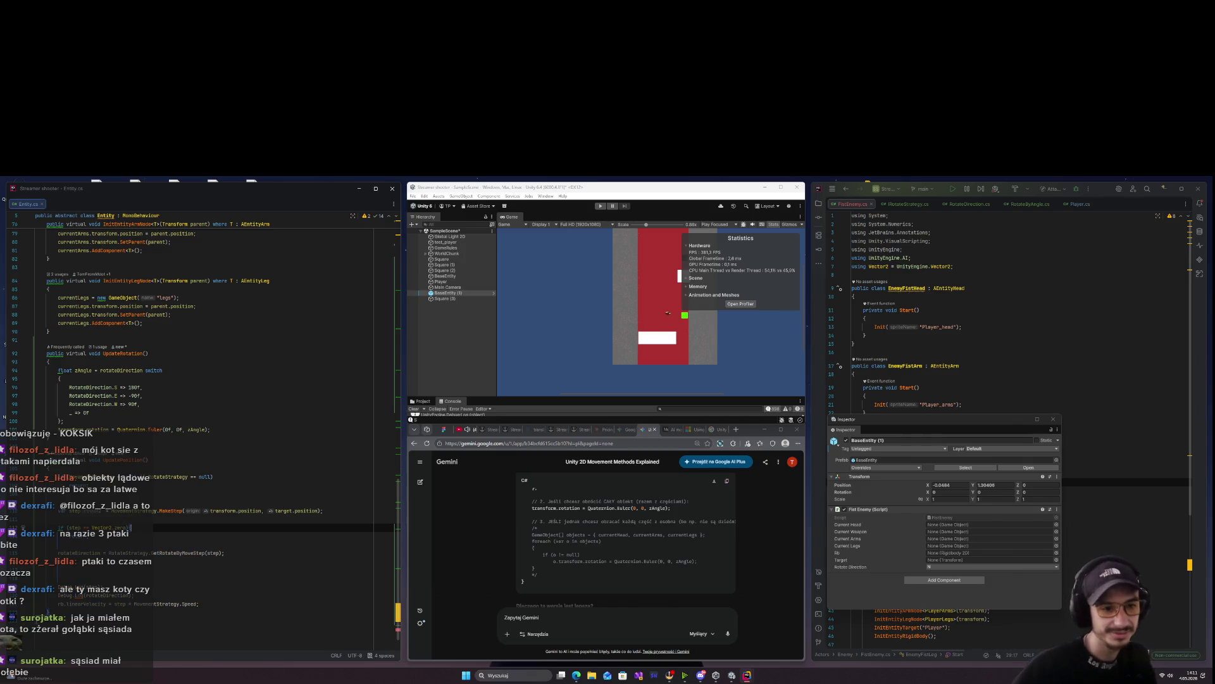
{"action": "type", "text": "{"}
{"action": "key", "text": "Down"}
{"action": "type", "text": "return;rb."}
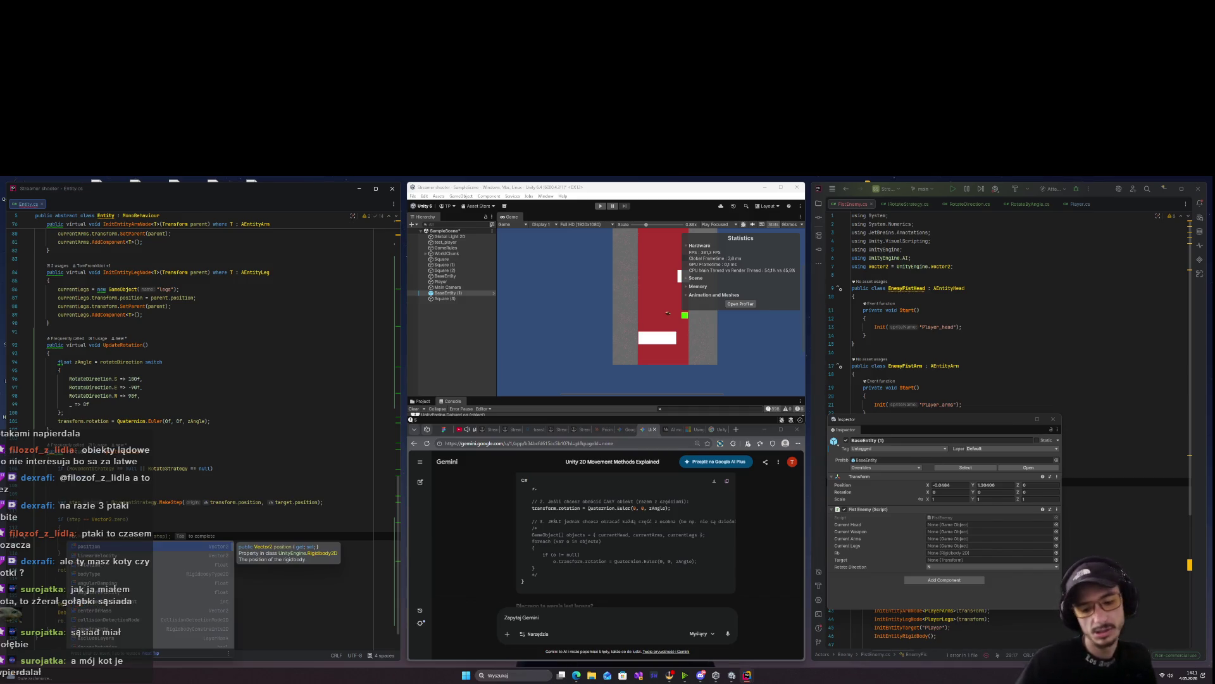
{"action": "type", "text": "linearVelocity ="}
{"action": "key", "text": "ctrl+space"}
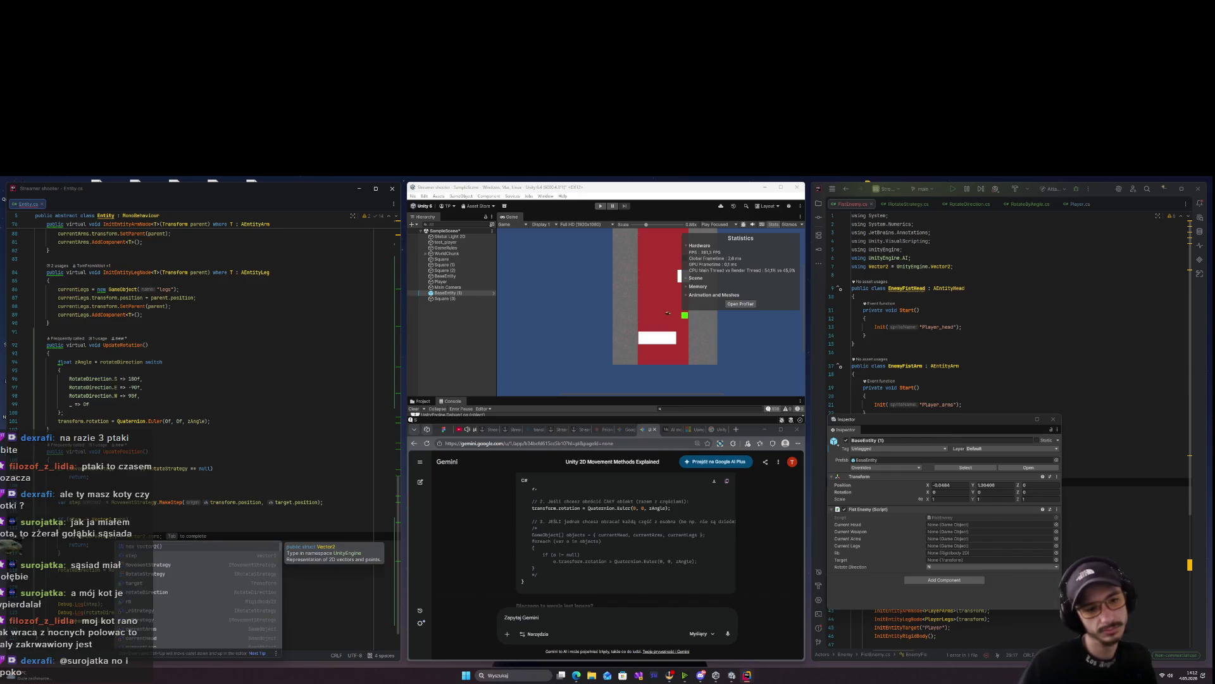
{"action": "type", "text": "step;"}
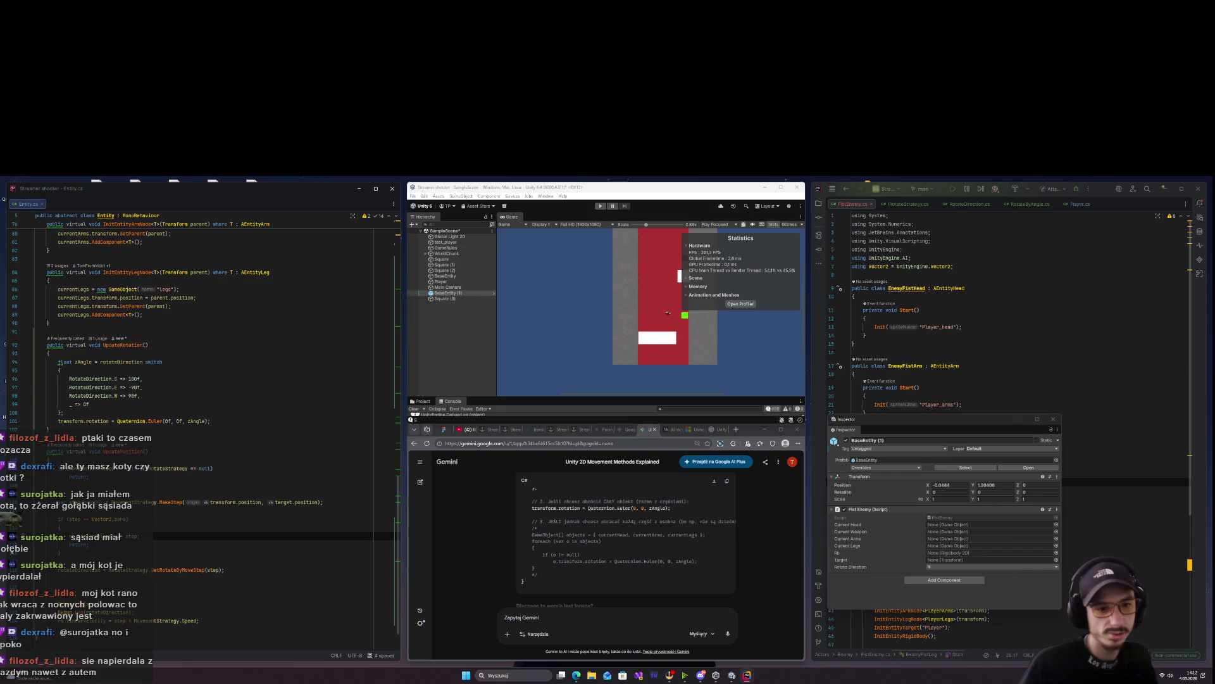
{"action": "key", "text": "ctrl+z"}
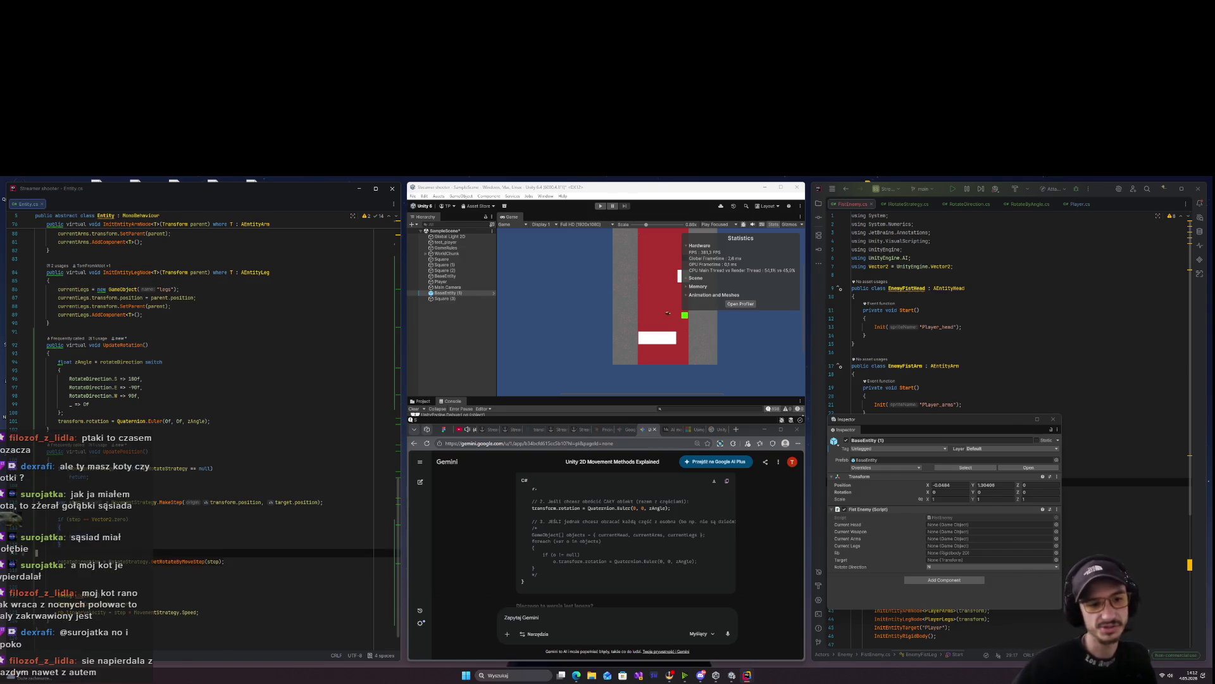
Delete the zero-step if block and move the rb.linearVelocity line directly below the MakeStep call
{"action": "key", "text": "shift+Up"}
{"action": "key", "text": "shift+Up"}
{"action": "key", "text": "shift+Up"}
{"action": "key", "text": "Delete"}
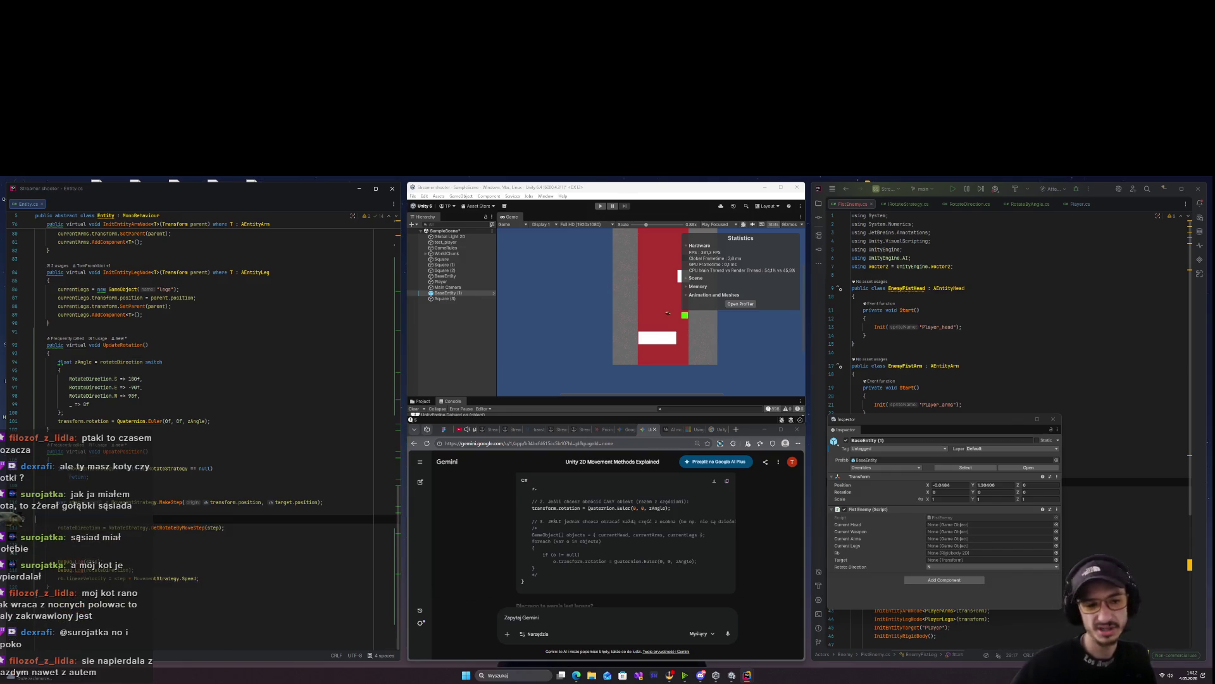
{"action": "key", "text": "BackSpace"}
{"action": "key", "text": "Down"}
{"action": "key", "text": "Down"}
{"action": "key", "text": "Down"}
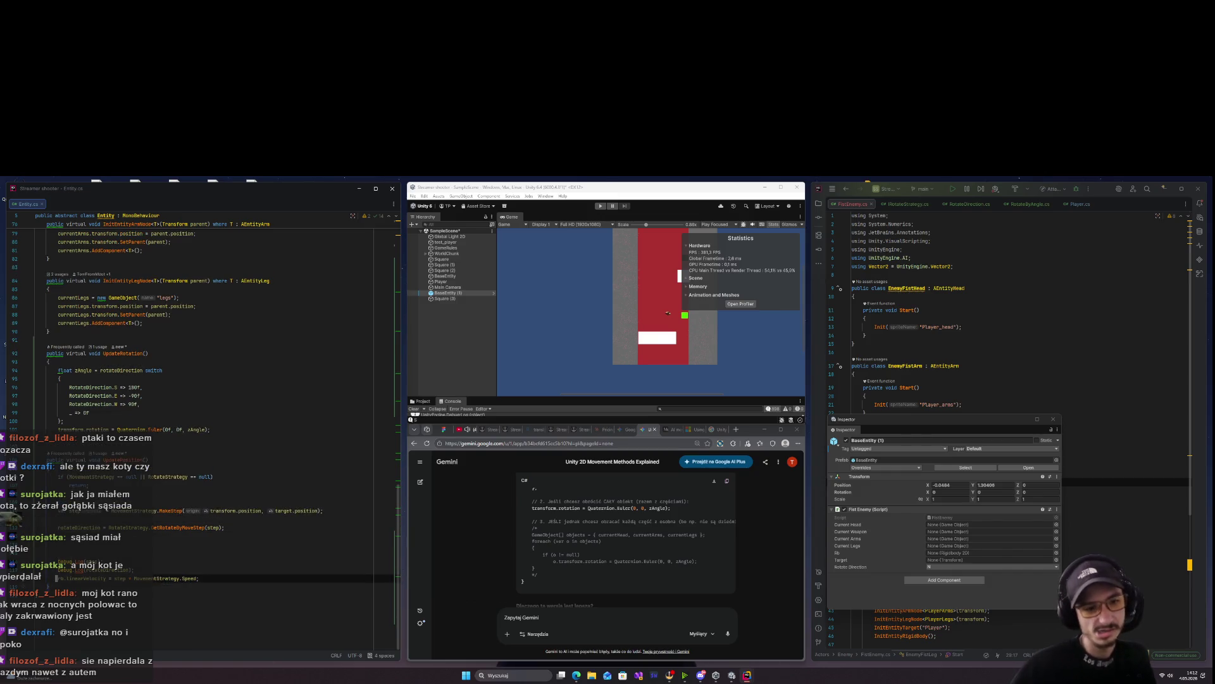
{"action": "key", "text": "ctrl+x"}
{"action": "key", "text": "Up"}
{"action": "key", "text": "Up"}
{"action": "key", "text": "Up"}
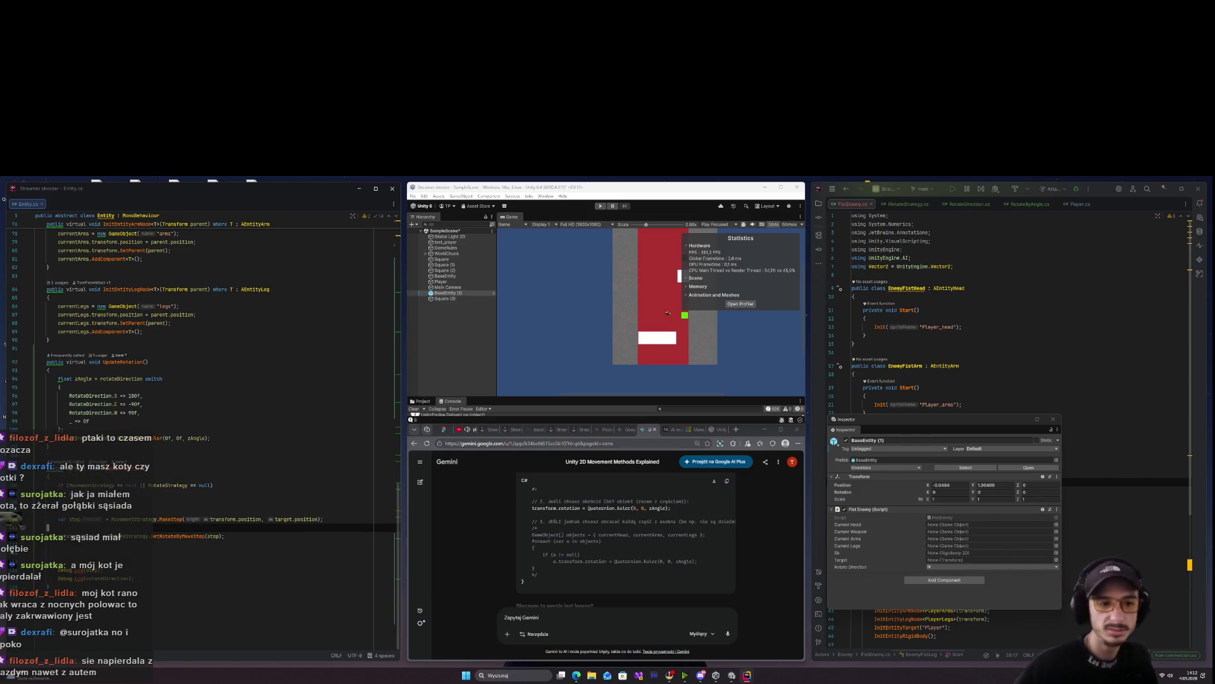
{"action": "key", "text": "ctrl+v"}
{"action": "key", "text": "Return"}
{"action": "left_click", "coordinate": [56, 545]}
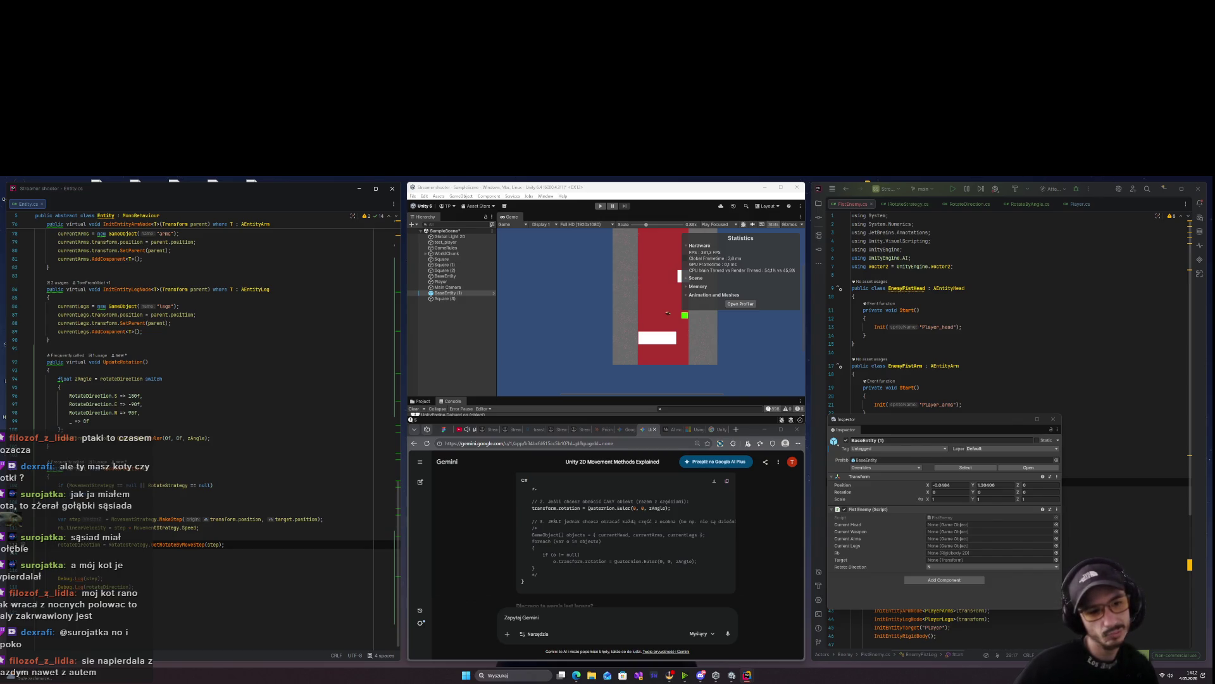
{"action": "key", "text": "Return"}
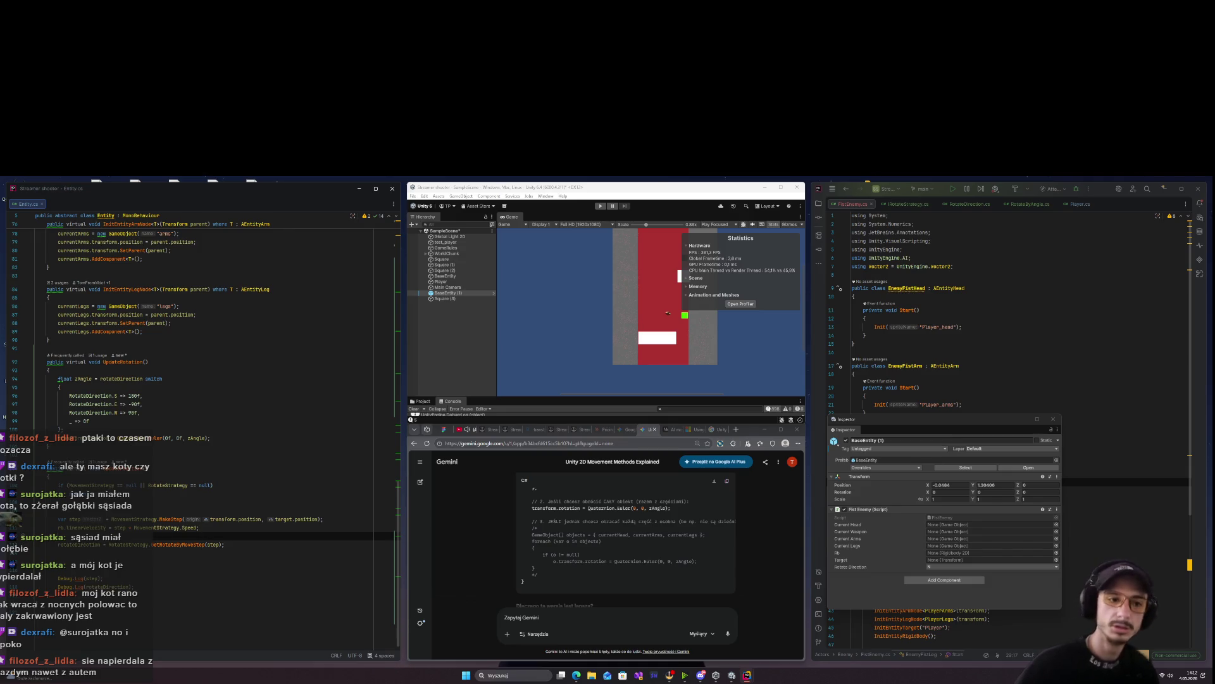
Insert an 'if (step == Vector3.zero)' statement above the rotateDirection line
{"action": "key", "text": "Up"}
{"action": "type", "text": "if"}
{"action": "key", "text": "Tab"}
{"action": "type", "text": "step !="}
{"action": "key", "text": "BackSpace"}
{"action": "key", "text": "BackSpace"}
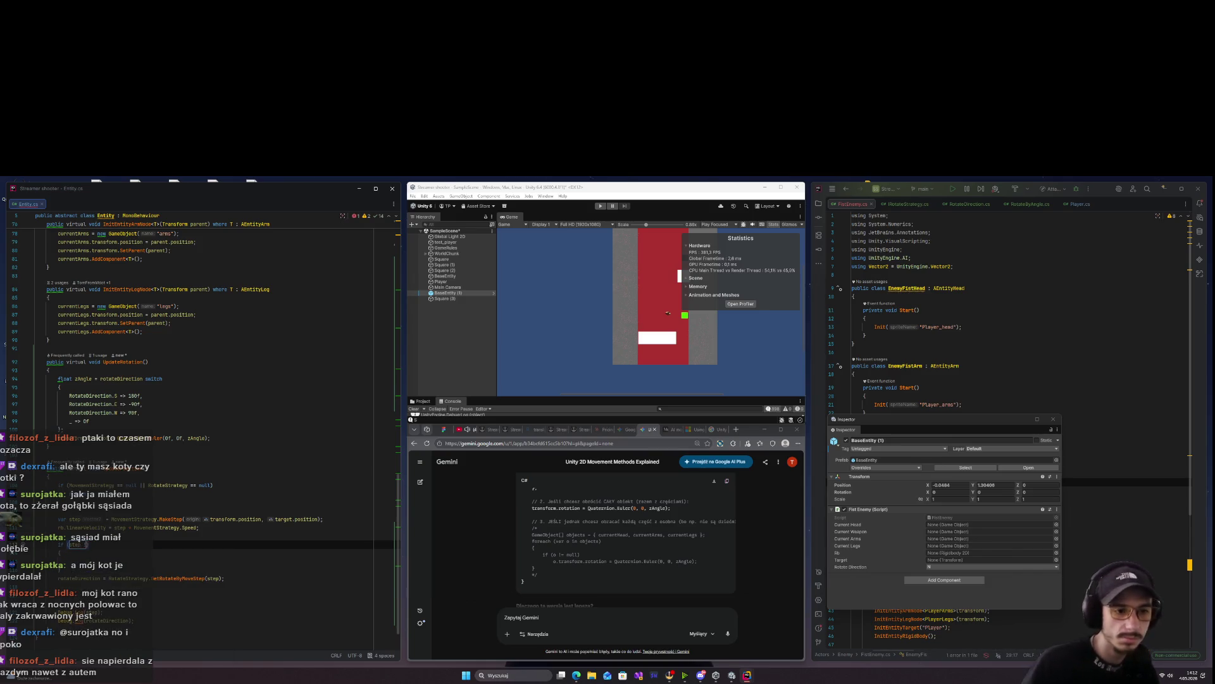
{"action": "type", "text": "=="}
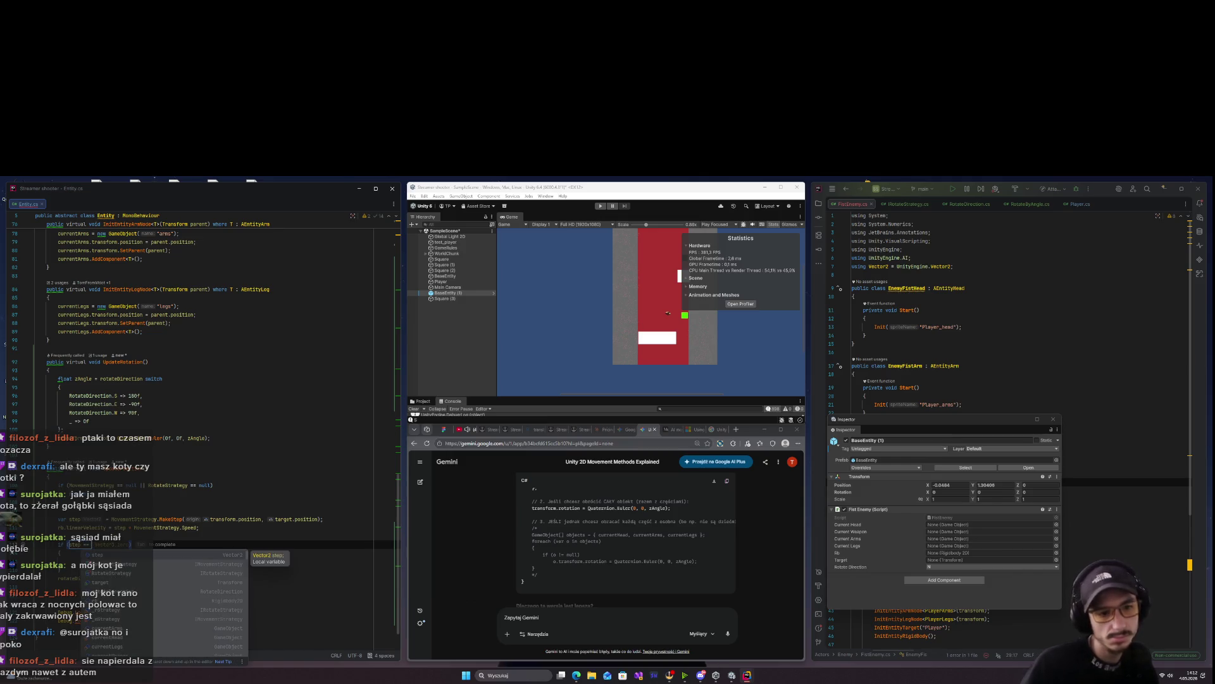
{"action": "key", "text": "Escape"}
{"action": "key", "text": "Tab"}
{"action": "key", "text": "Down"}
{"action": "key", "text": "Down"}
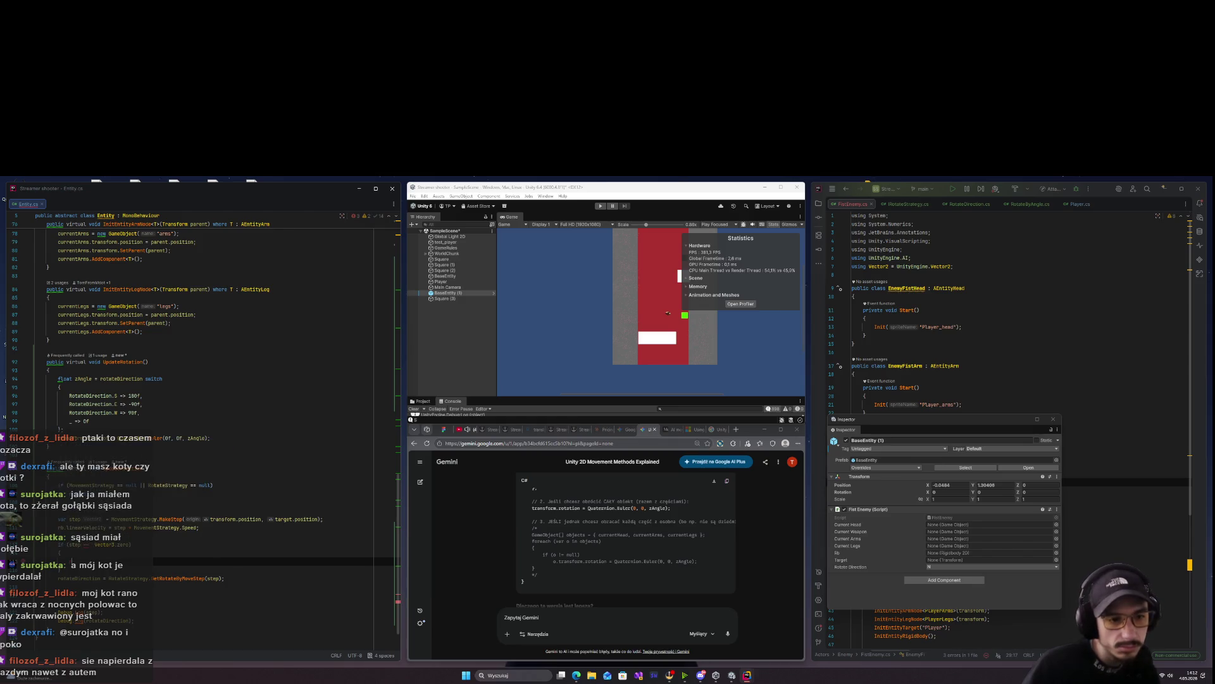
Revise the check's comparison operator, trying != and settling back on ==
{"action": "key", "text": "Up"}
{"action": "key", "text": "Up"}
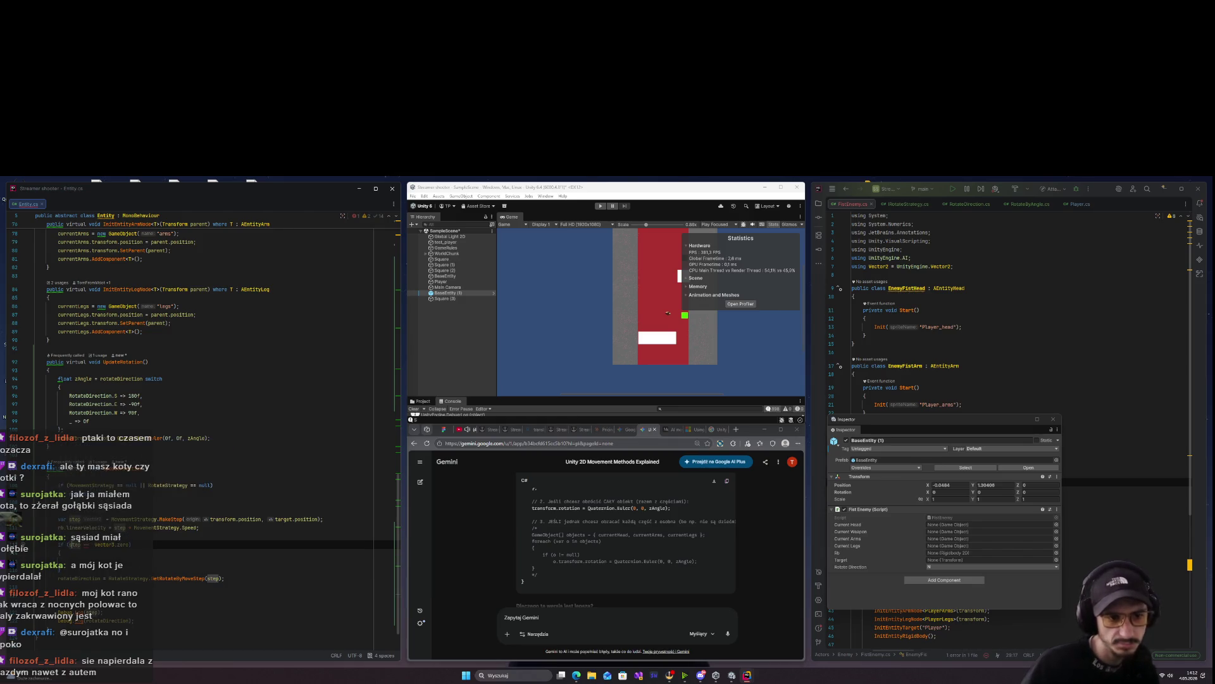
{"action": "left_click", "coordinate": [60, 560]}
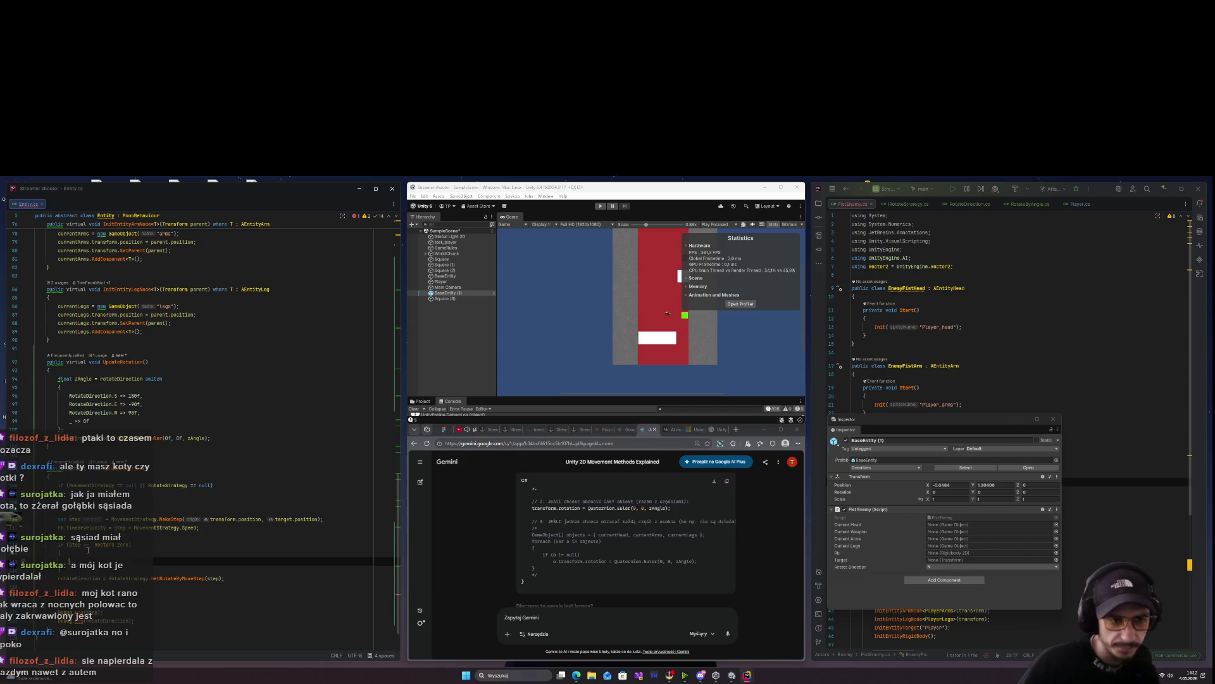
{"action": "mouse_move", "coordinate": [86, 548]}
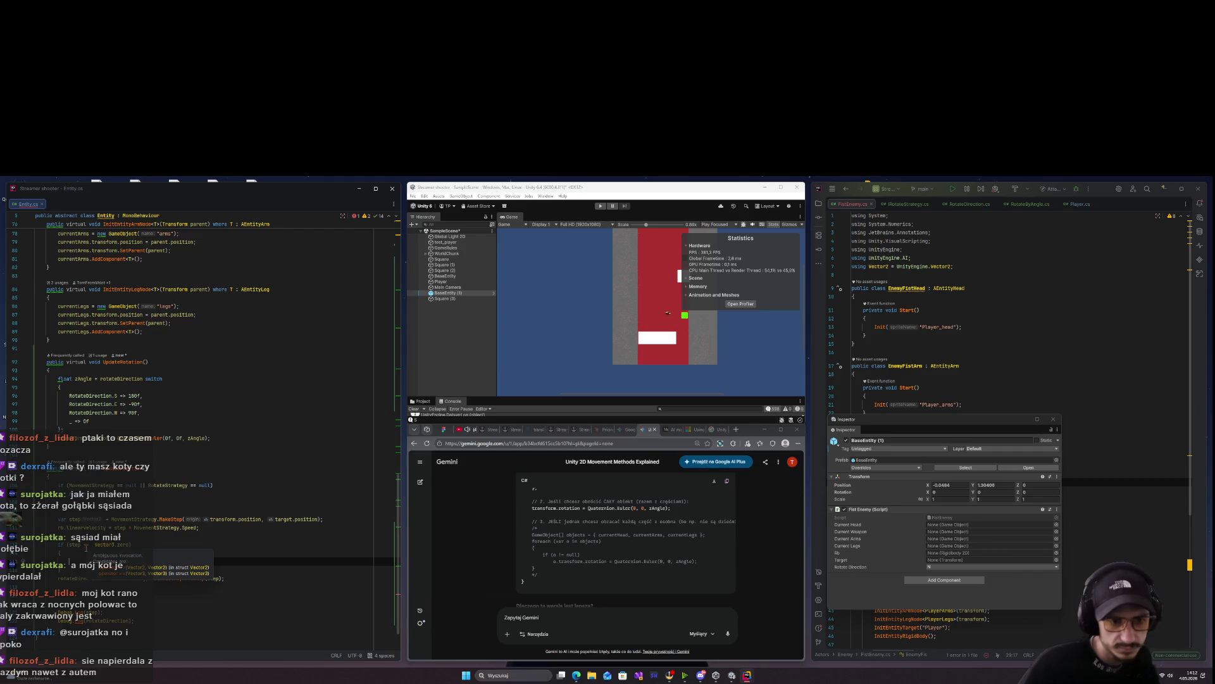
{"action": "left_click", "coordinate": [99, 545]}
{"action": "key", "text": "BackSpace"}
{"action": "key", "text": "BackSpace"}
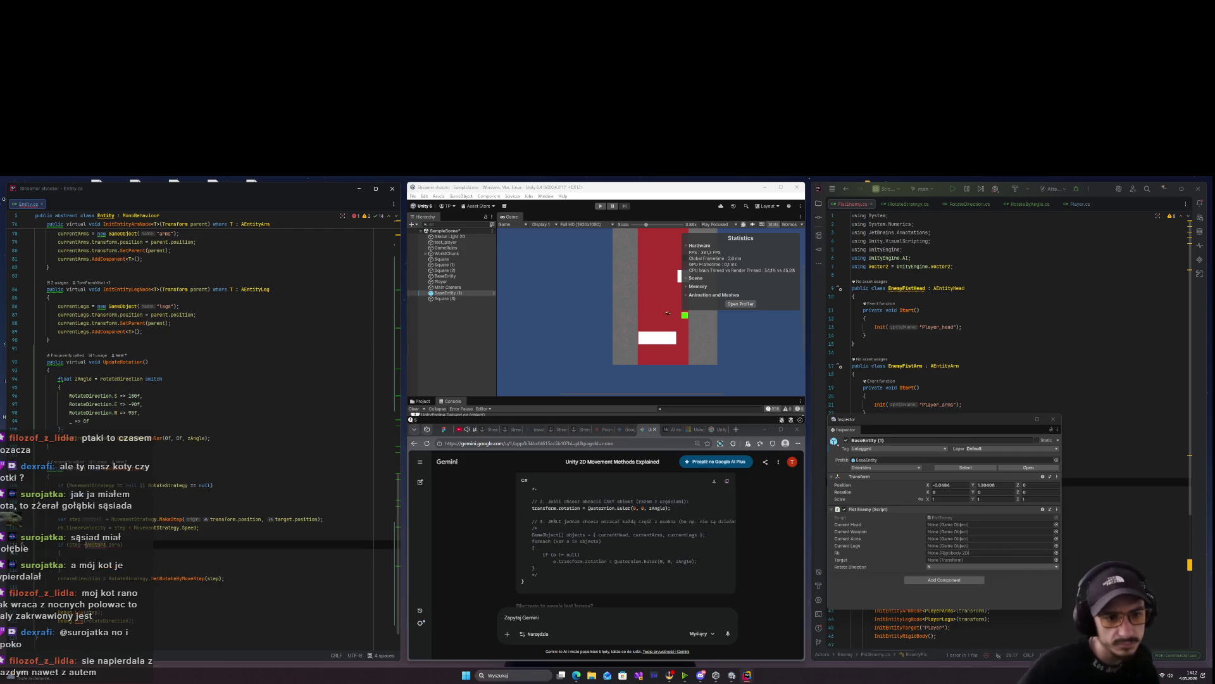
{"action": "type", "text": "!="}
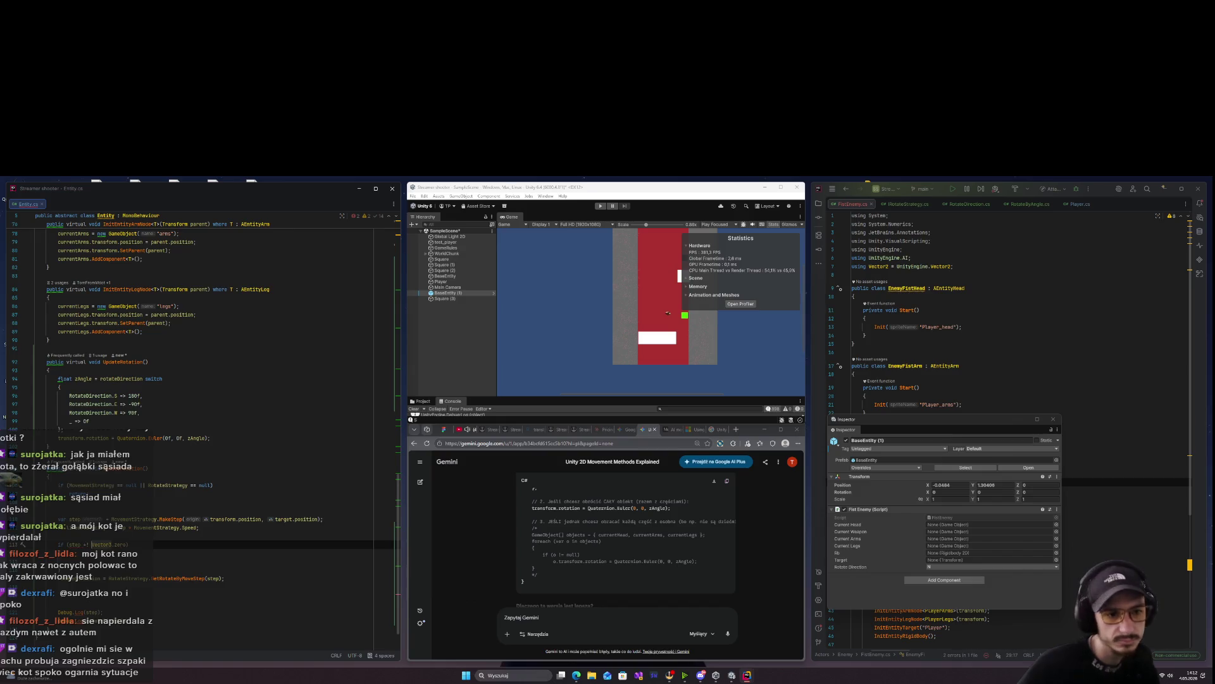
{"action": "key", "text": "BackSpace"}
{"action": "key", "text": "BackSpace"}
{"action": "key", "text": "BackSpace"}
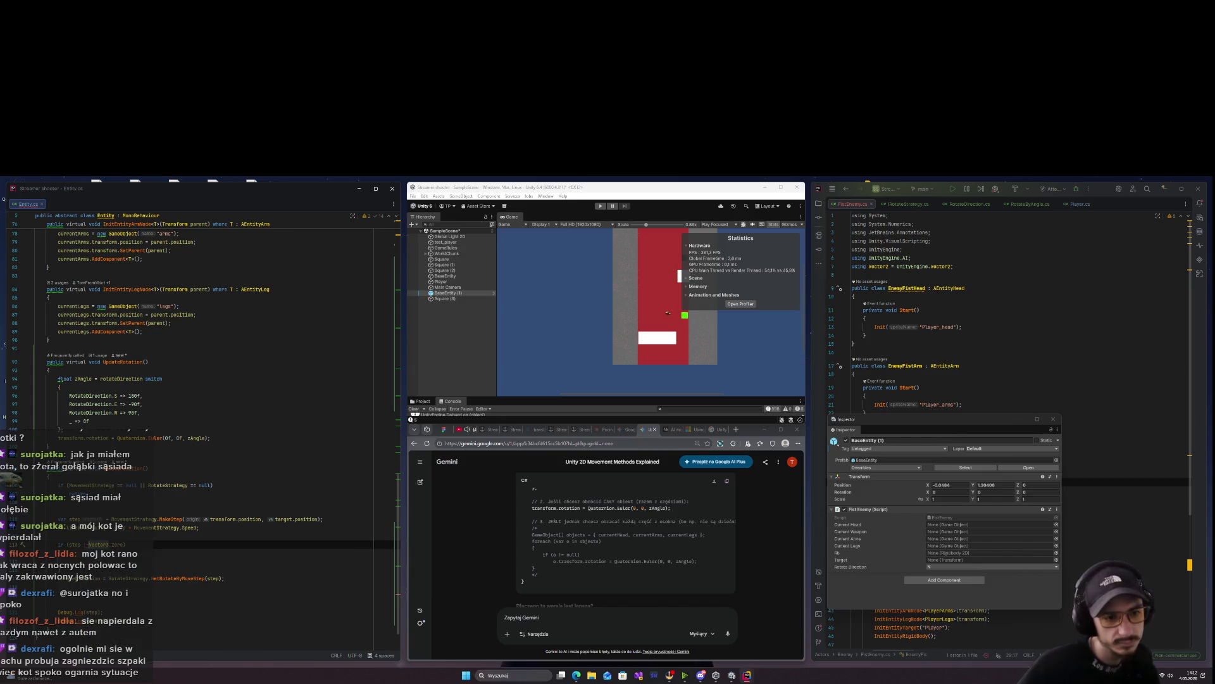
{"action": "type", "text": "=="}
{"action": "left_click", "coordinate": [159, 562]}
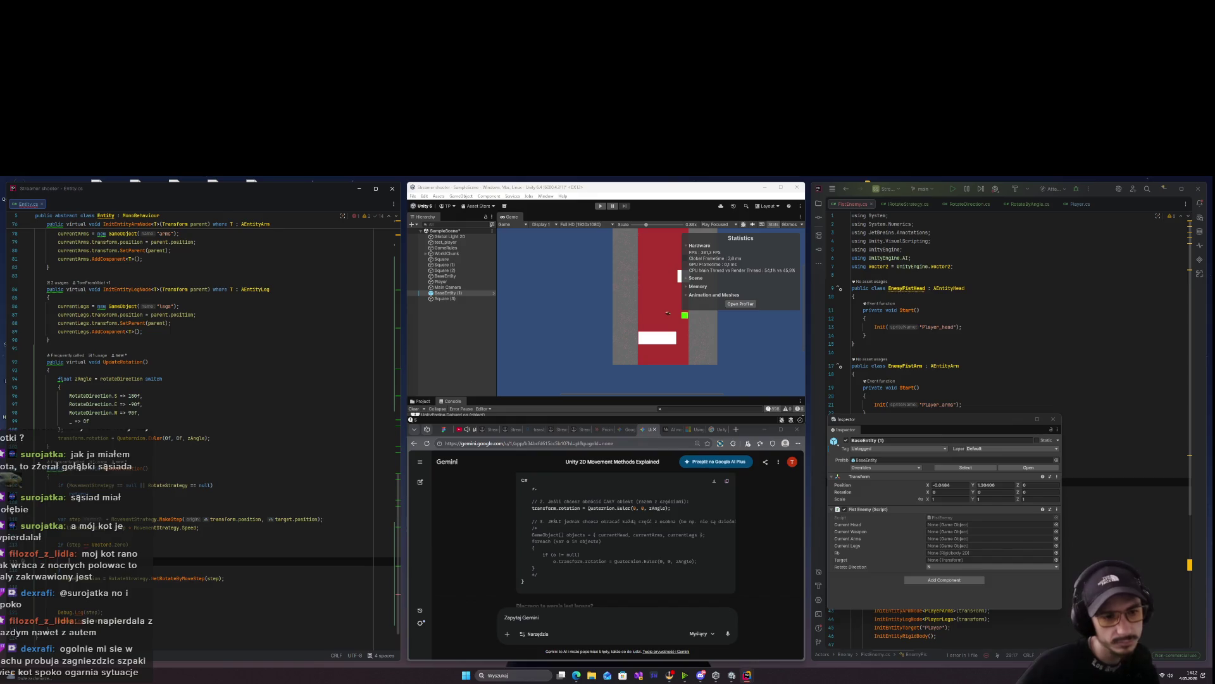
{"action": "left_click", "coordinate": [74, 544]}
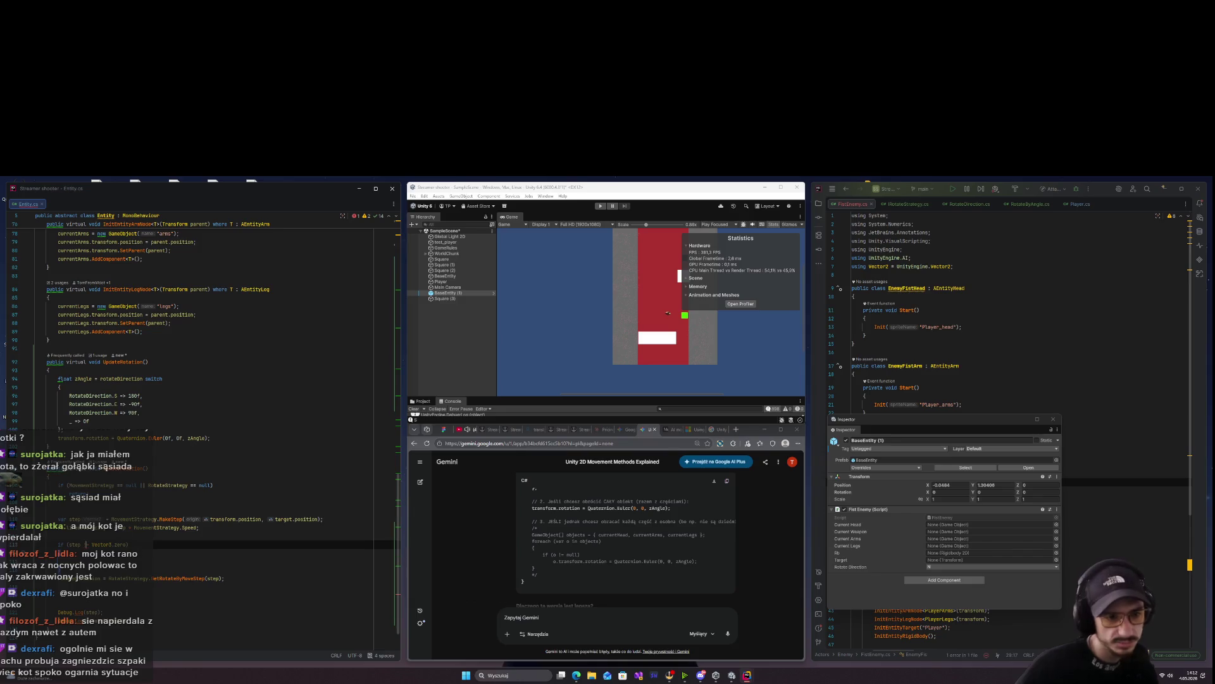
{"action": "mouse_move", "coordinate": [76, 544]}
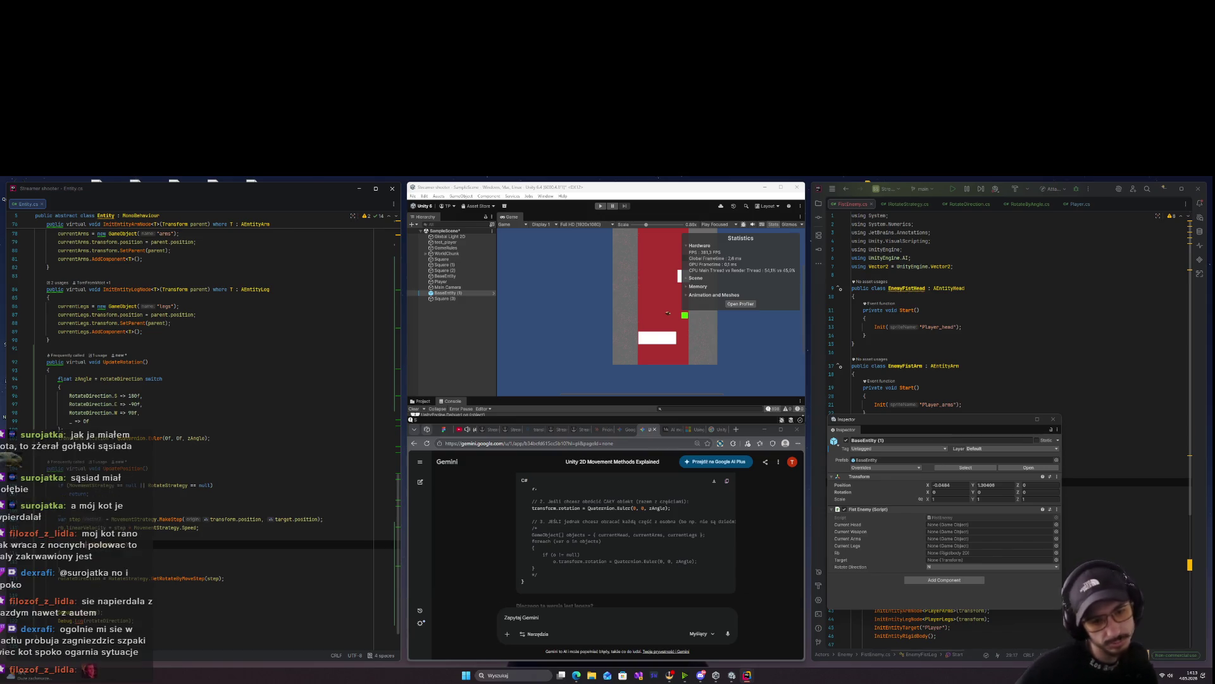
Delete the leftover blank lines around the new check above the rotateDirection assignment
{"action": "key", "text": "Down"}
{"action": "key", "text": "Down"}
{"action": "key", "text": "BackSpace"}
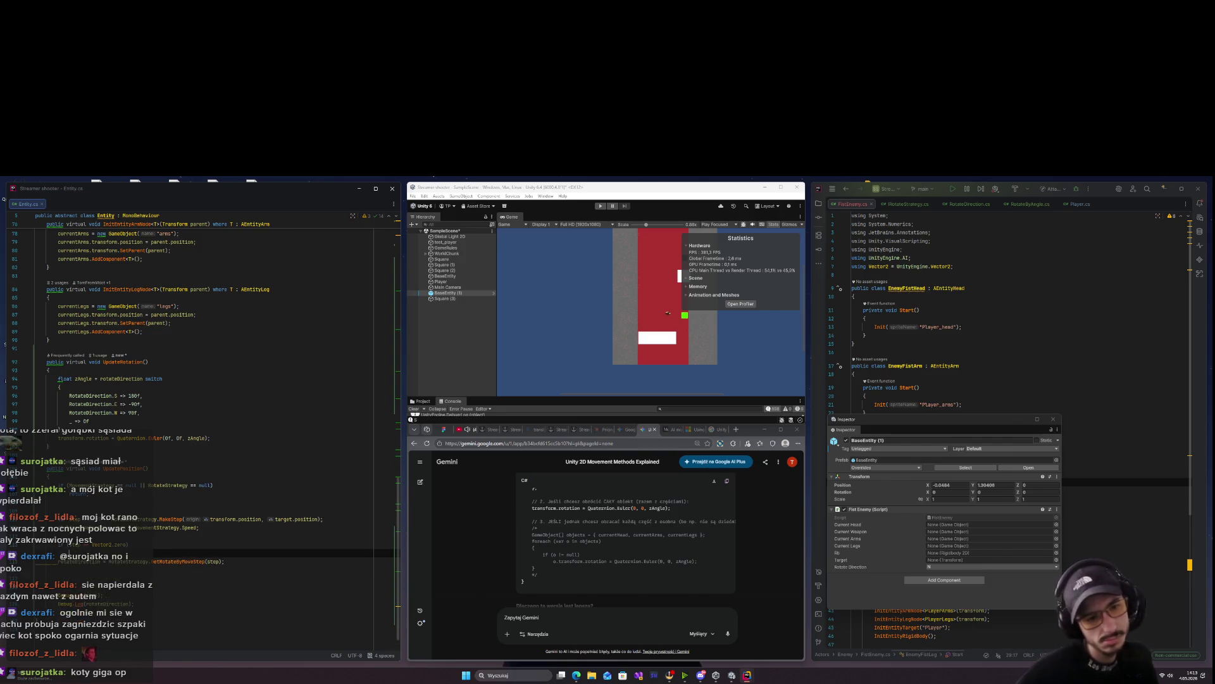
{"action": "key", "text": "Down"}
{"action": "key", "text": "Down"}
{"action": "key", "text": "Down"}
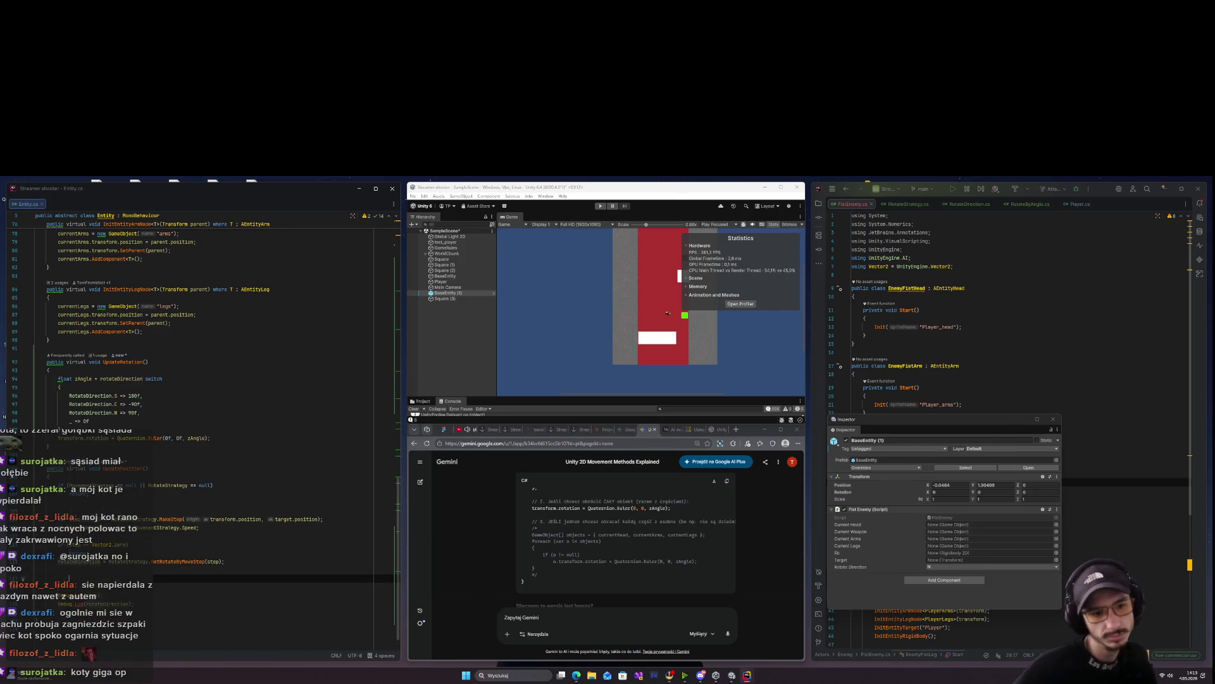
{"action": "key", "text": "shift+Up"}
{"action": "key", "text": "shift+Up"}
{"action": "key", "text": "shift+Up"}
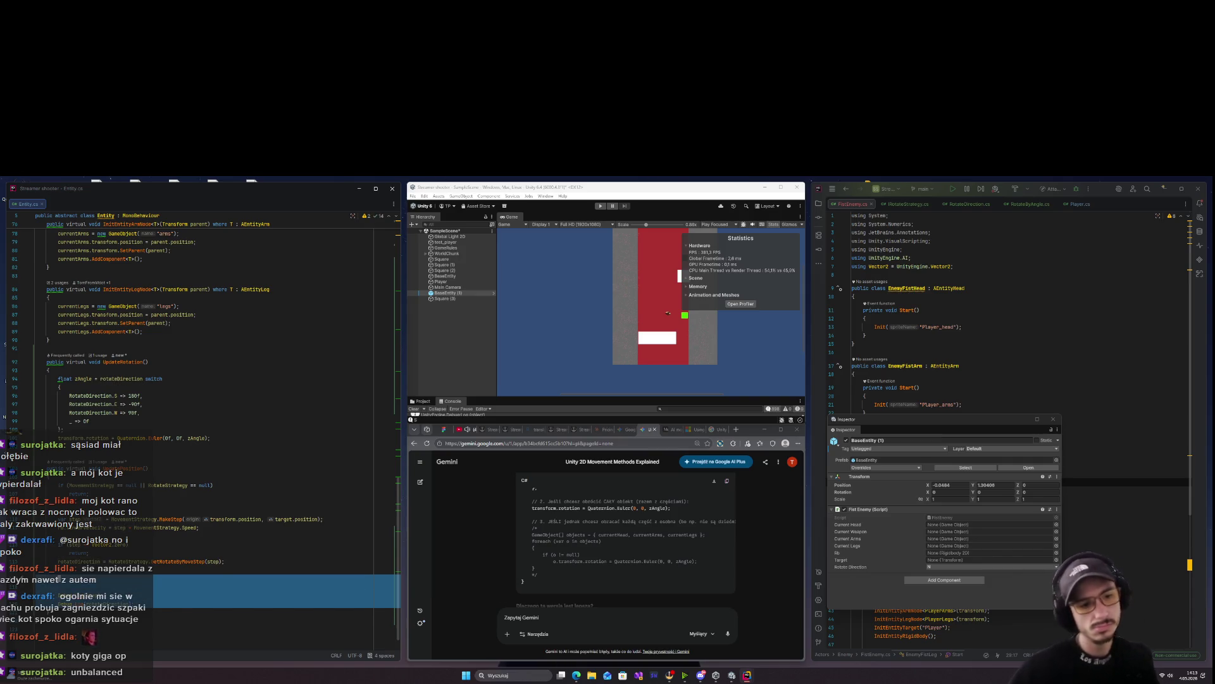
{"action": "key", "text": "BackSpace"}
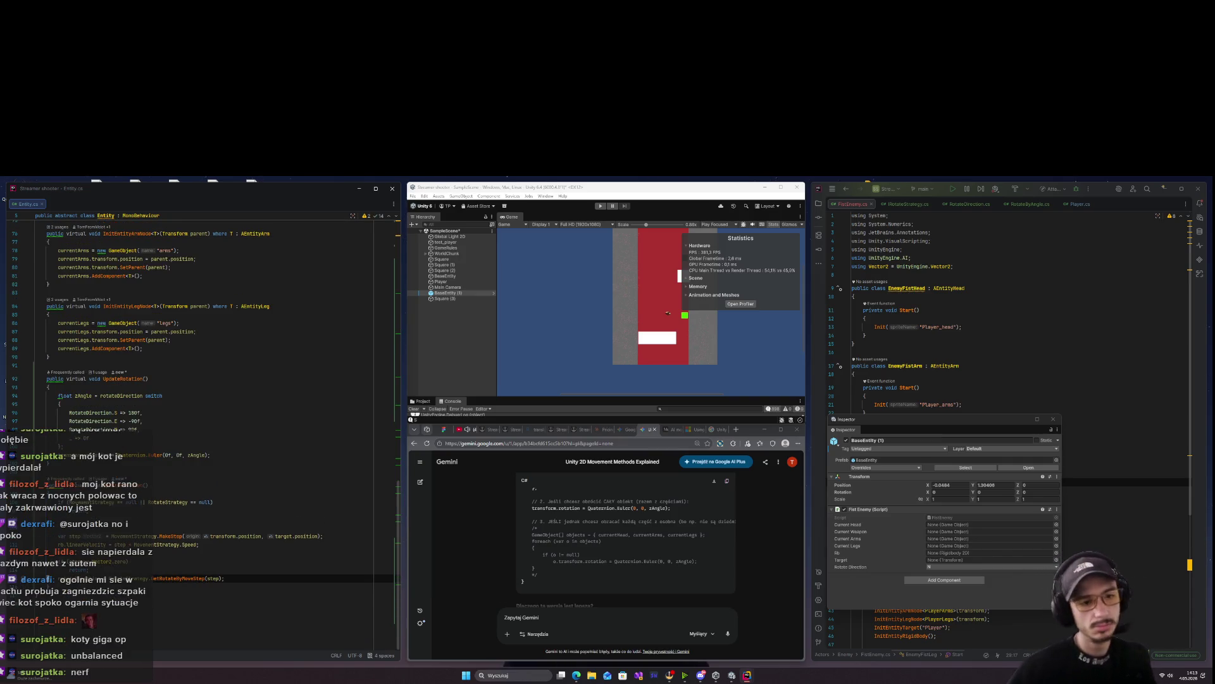
{"action": "left_click", "coordinate": [600, 206]}
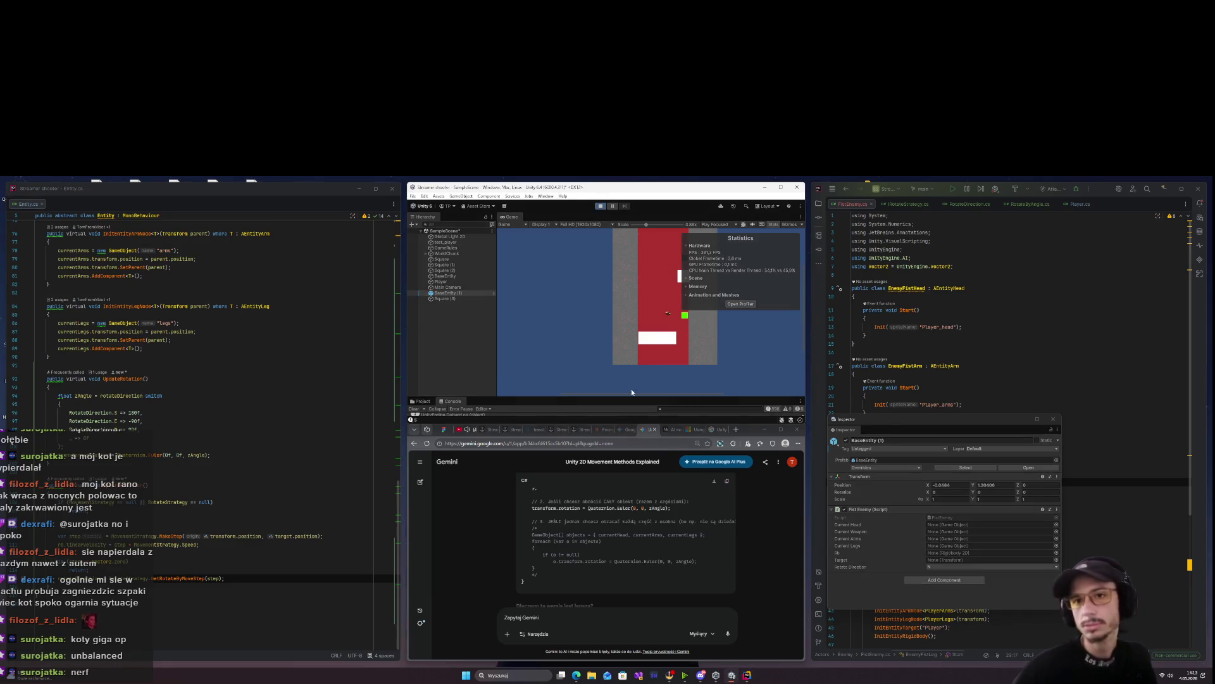
{"action": "left_click", "coordinate": [601, 207]}
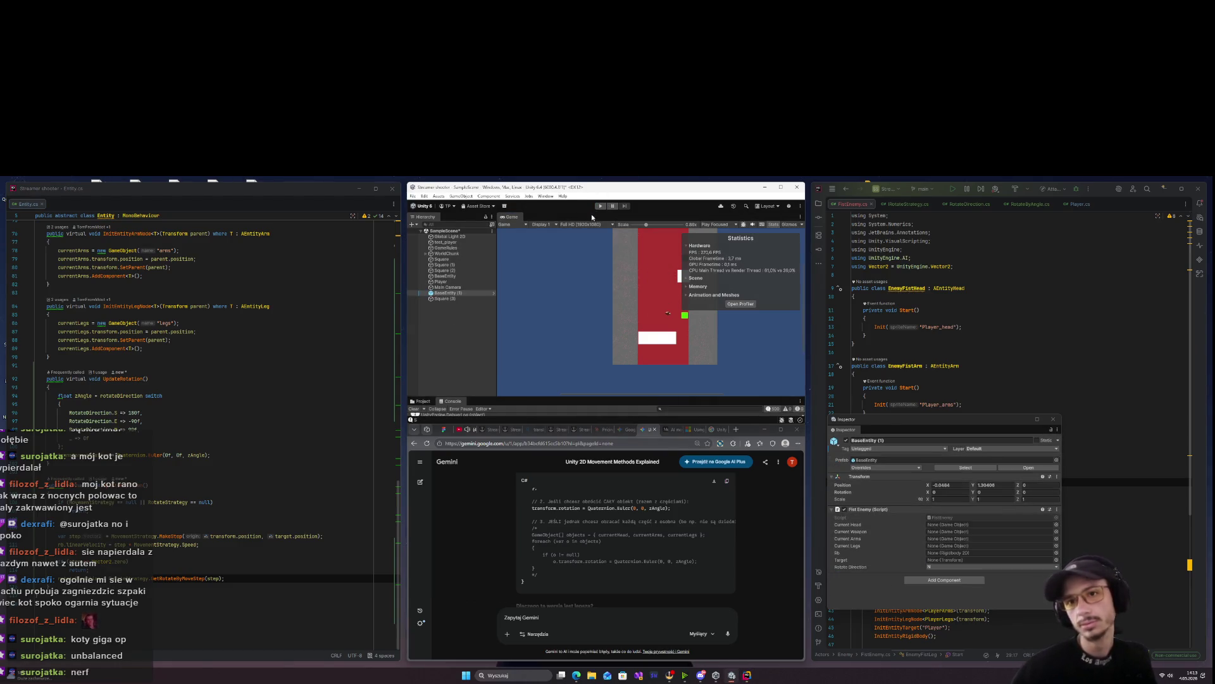
{"action": "left_click", "coordinate": [600, 206]}
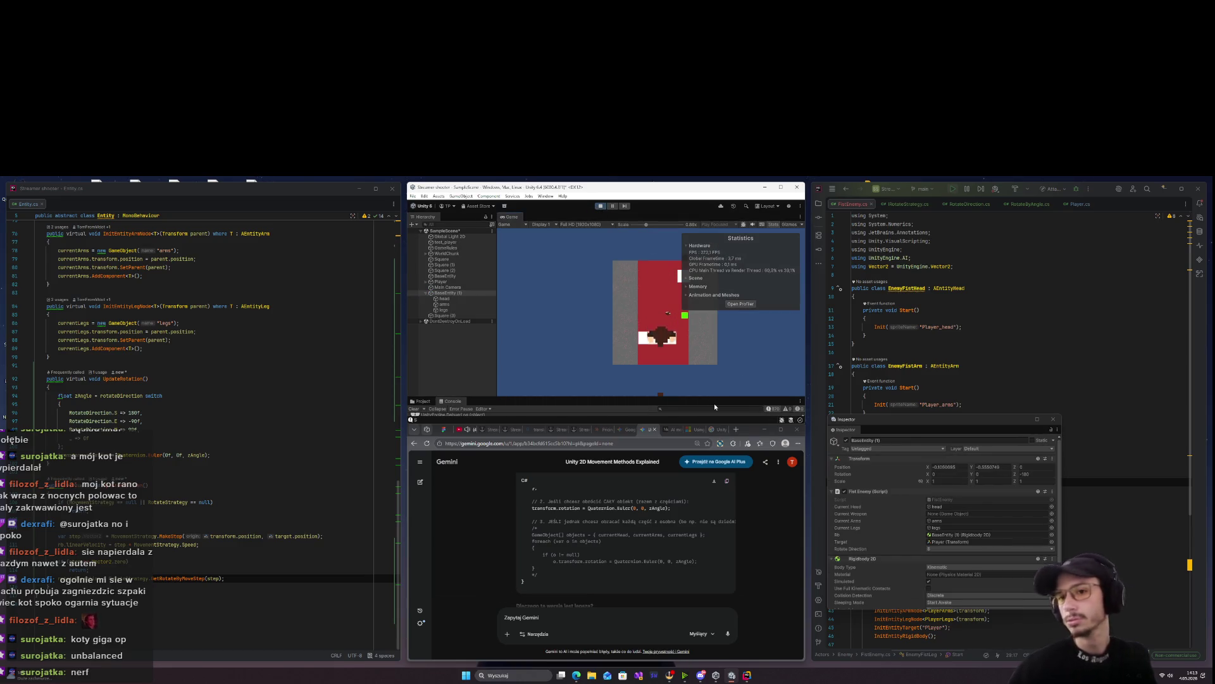
{"action": "left_click", "coordinate": [601, 206]}
{"action": "left_click", "coordinate": [154, 536]}
{"action": "left_click", "coordinate": [212, 501]}
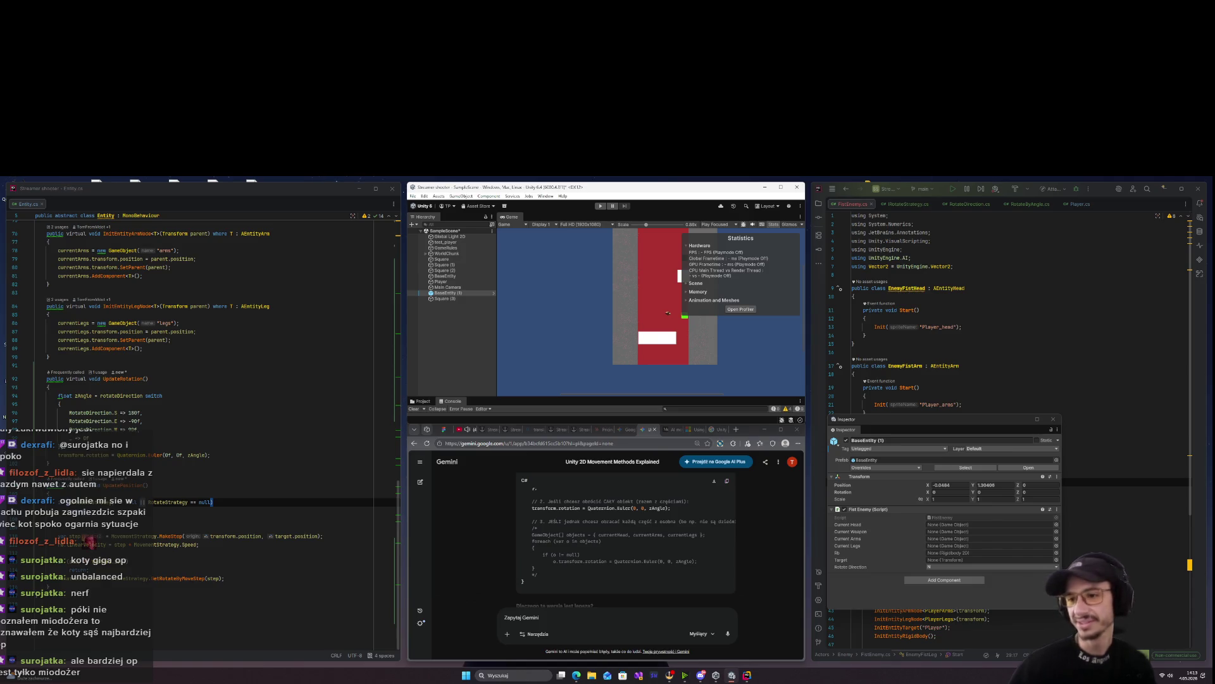
{"action": "scroll", "coordinate": [633, 546], "scroll_direction": "up", "scroll_amount": 1}
{"action": "scroll", "coordinate": [633, 547], "scroll_direction": "down", "scroll_amount": 1}
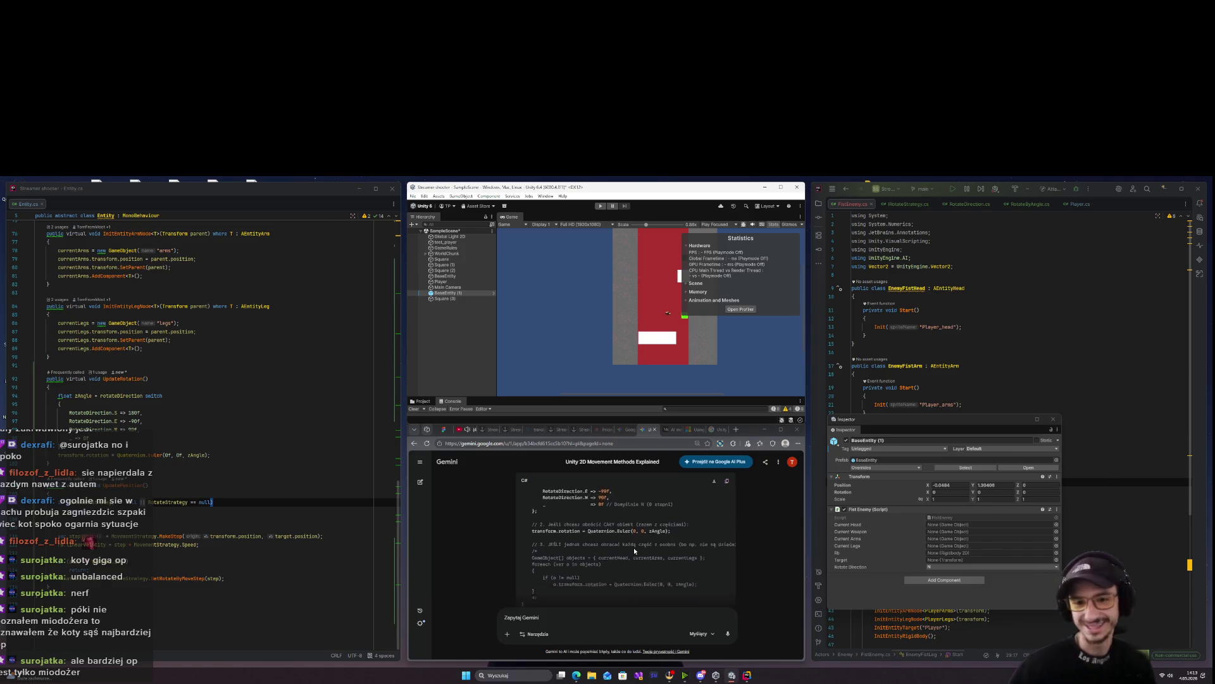
{"action": "left_click", "coordinate": [599, 207]}
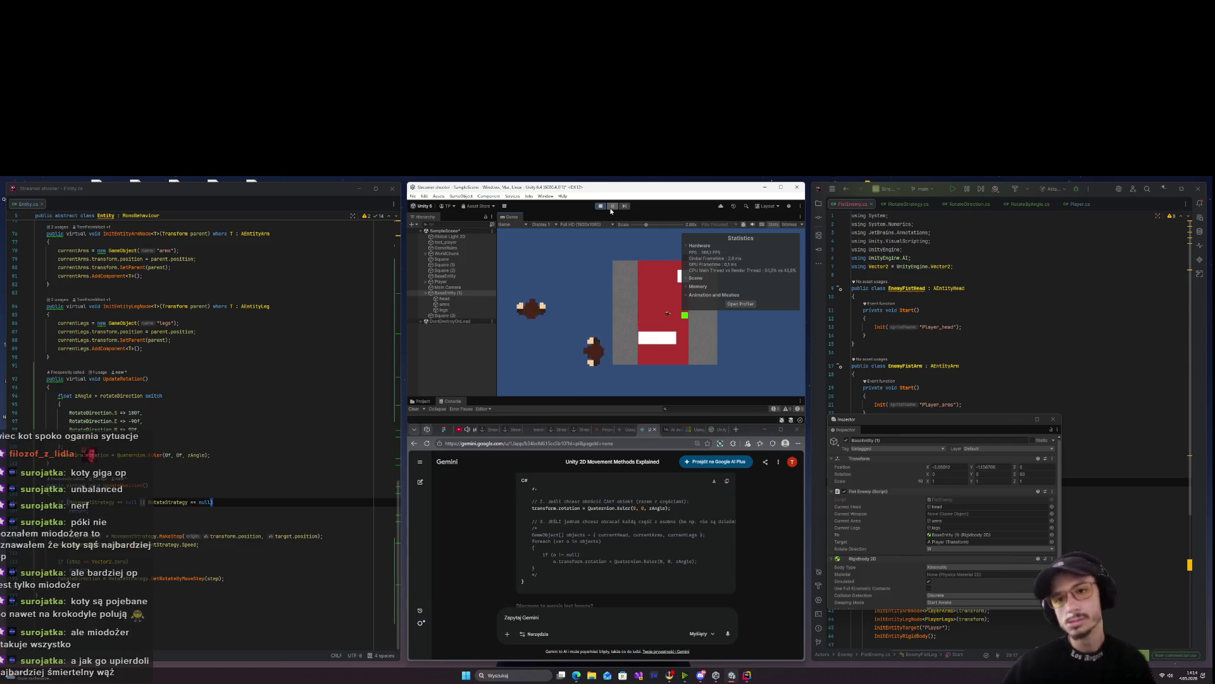
{"action": "left_click", "coordinate": [600, 206]}
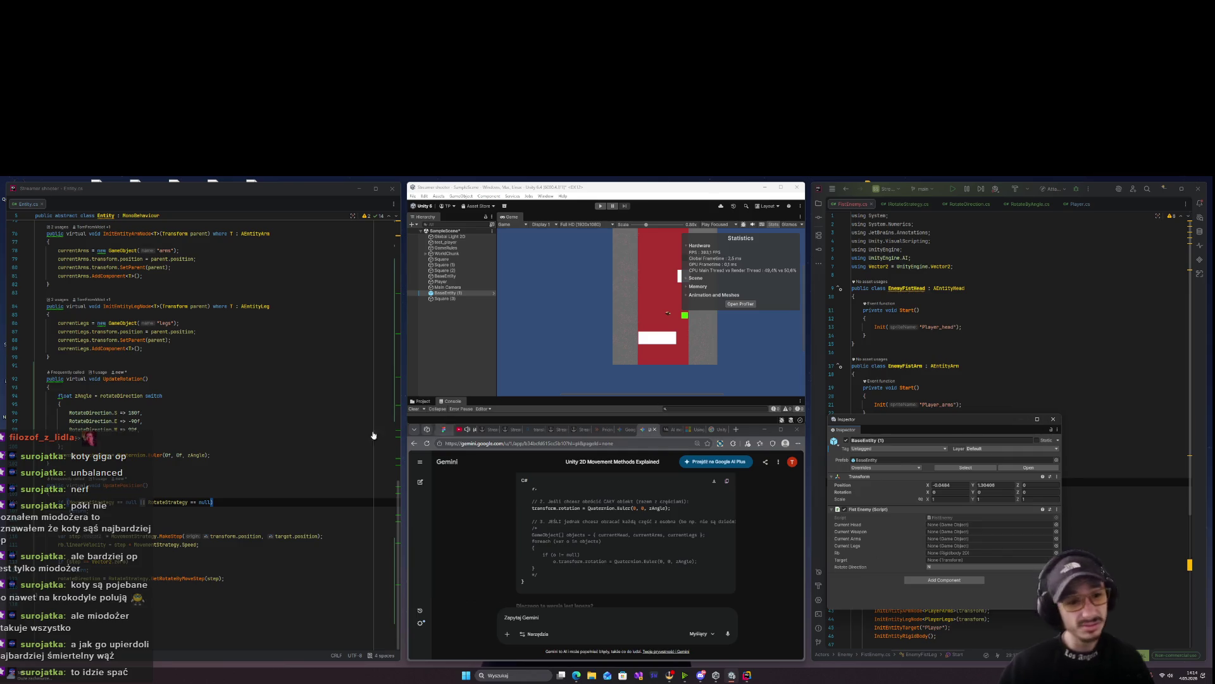
Change MovementStrategy.Offset on line 50 of FistEnemy.cs from 2f to 0.5f and switch back to Unity
{"action": "left_click", "coordinate": [239, 475]}
{"action": "scroll", "coordinate": [238, 474], "scroll_direction": "up", "scroll_amount": 15}
{"action": "scroll", "coordinate": [239, 475], "scroll_direction": "down", "scroll_amount": 2}
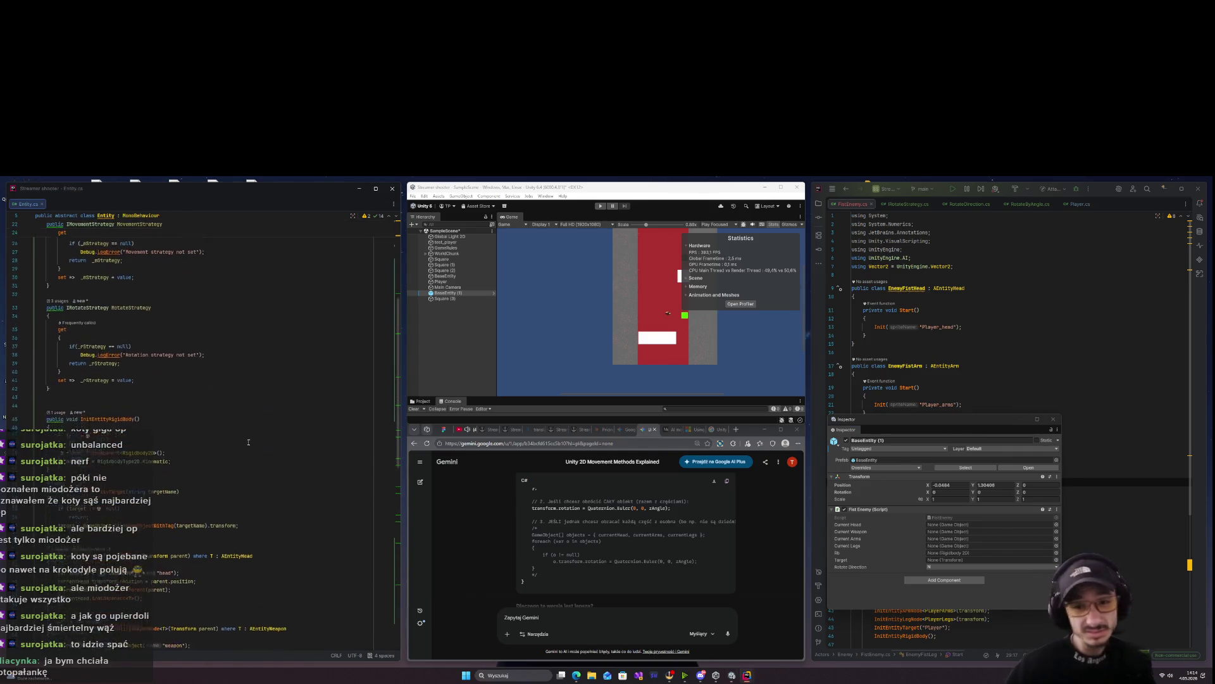
{"action": "left_click", "coordinate": [942, 365]}
{"action": "scroll", "coordinate": [941, 365], "scroll_direction": "down", "scroll_amount": 5}
{"action": "scroll", "coordinate": [941, 365], "scroll_direction": "down", "scroll_amount": 1}
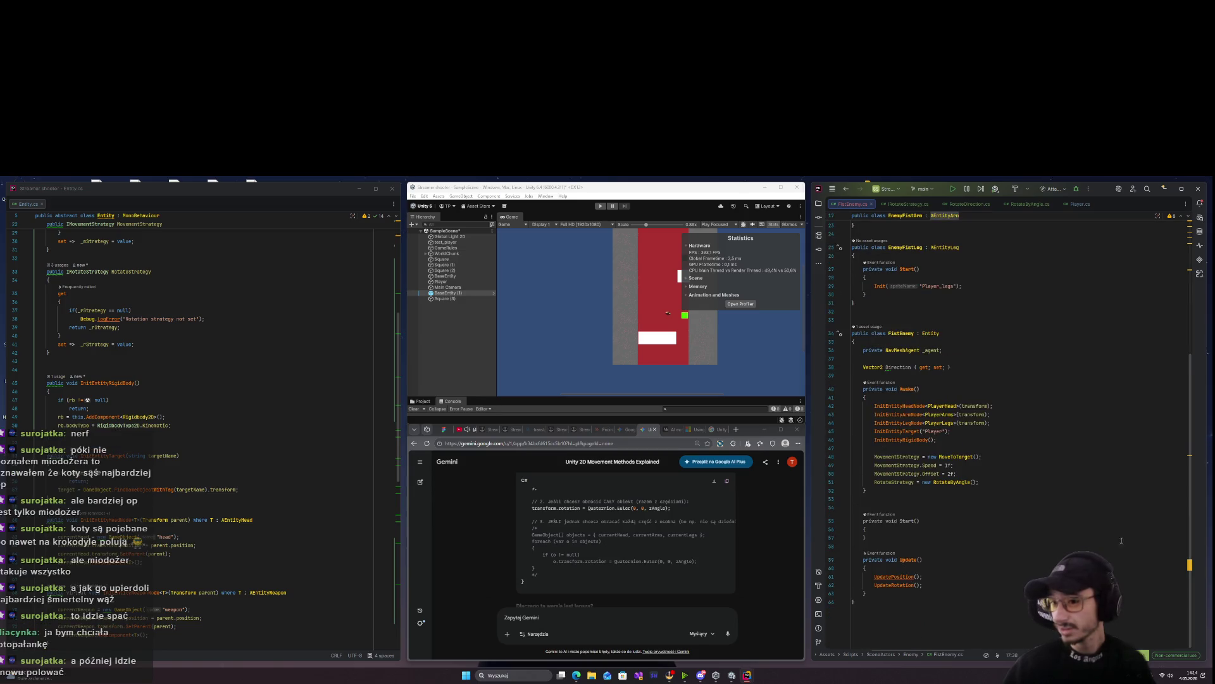
{"action": "left_click", "coordinate": [950, 473]}
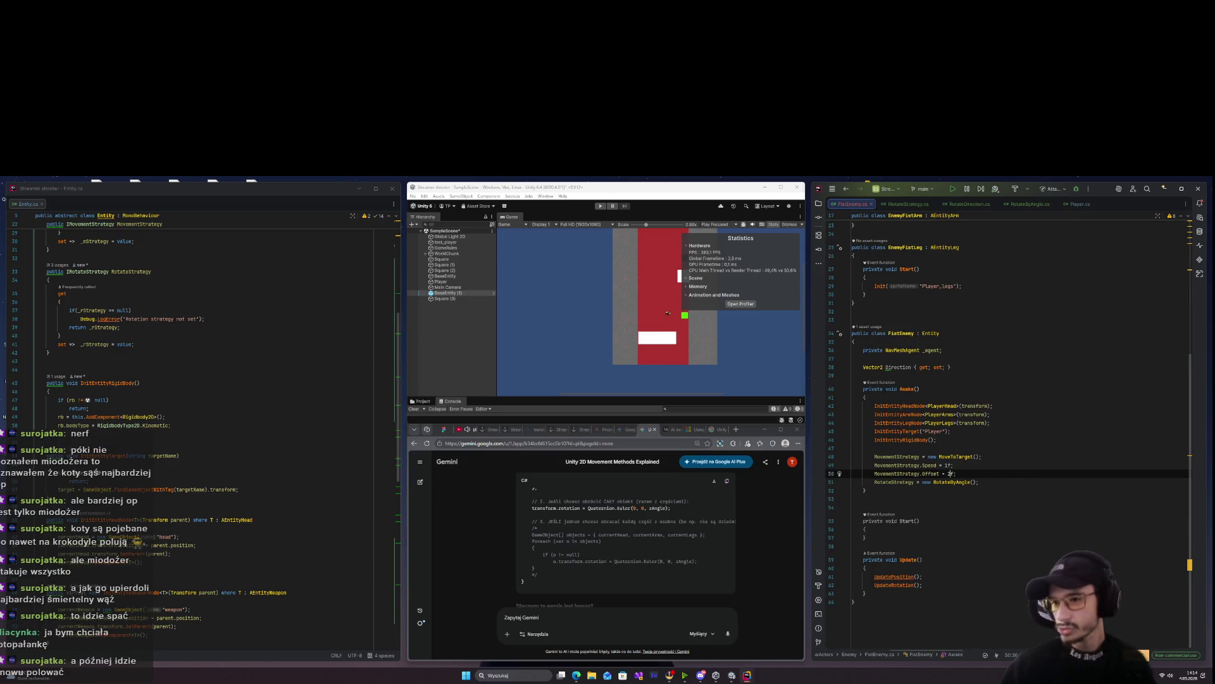
{"action": "type", "text": "0.5"}
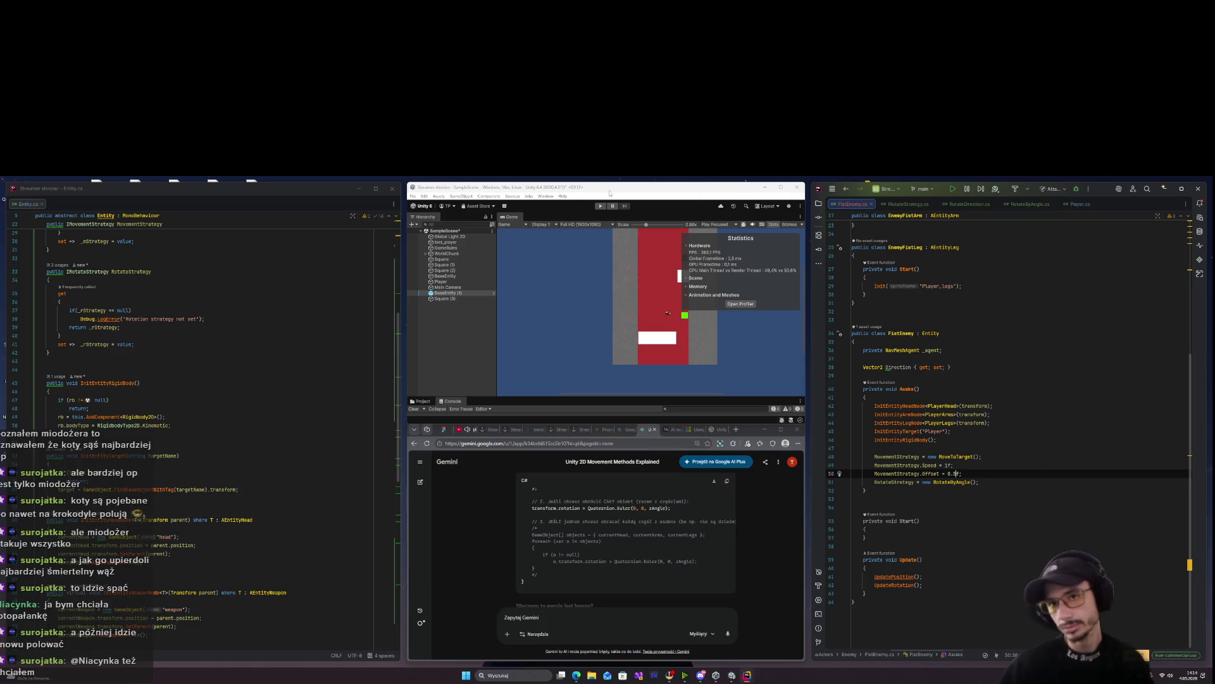
{"action": "left_click", "coordinate": [594, 206]}
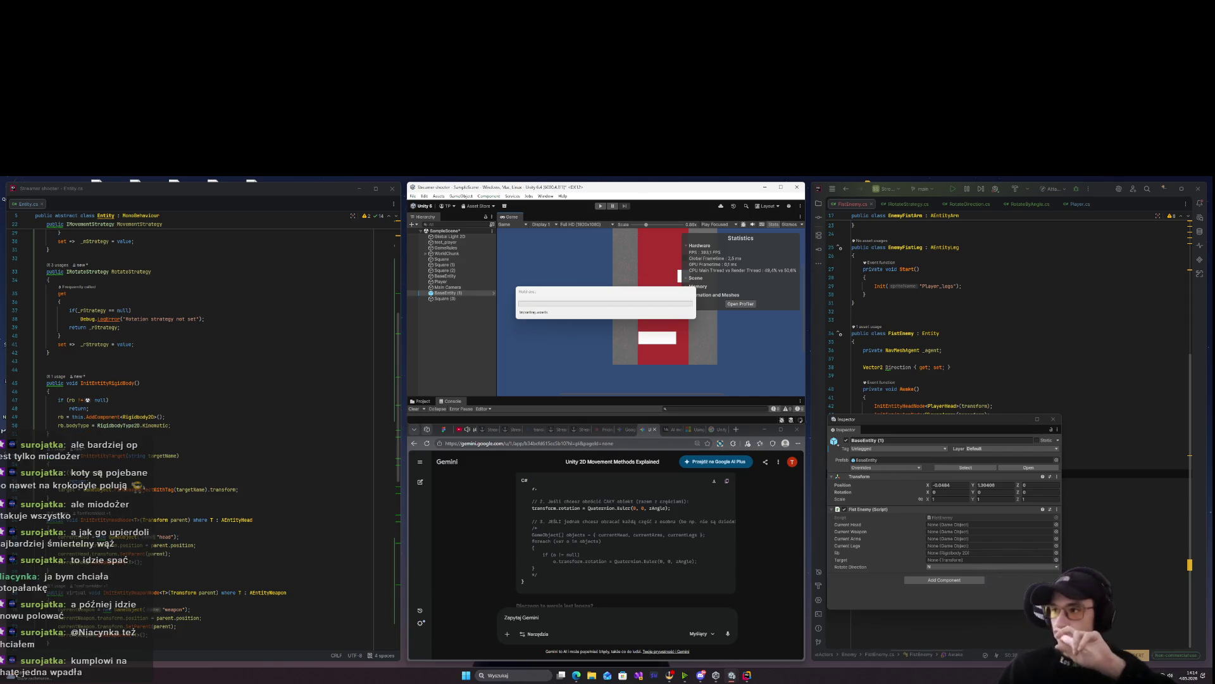
Stop the running game with Ctrl+P and start a new browser tab
{"action": "key", "text": "ctrl+p"}
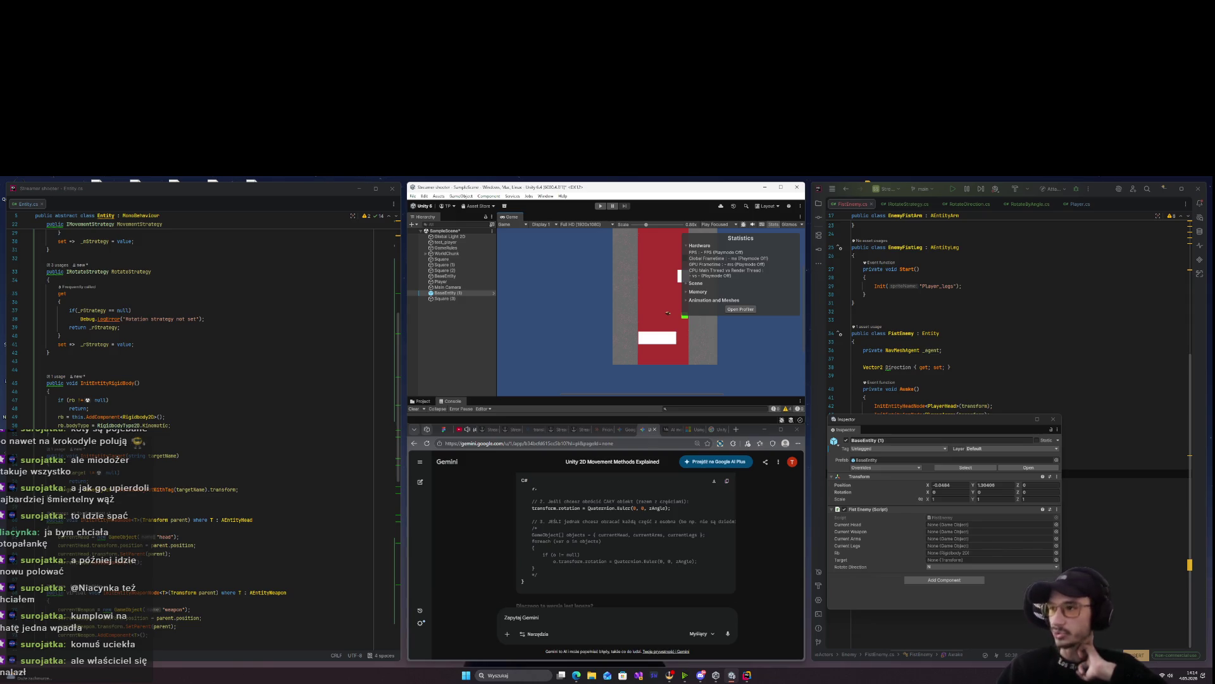
{"action": "left_click", "coordinate": [735, 429]}
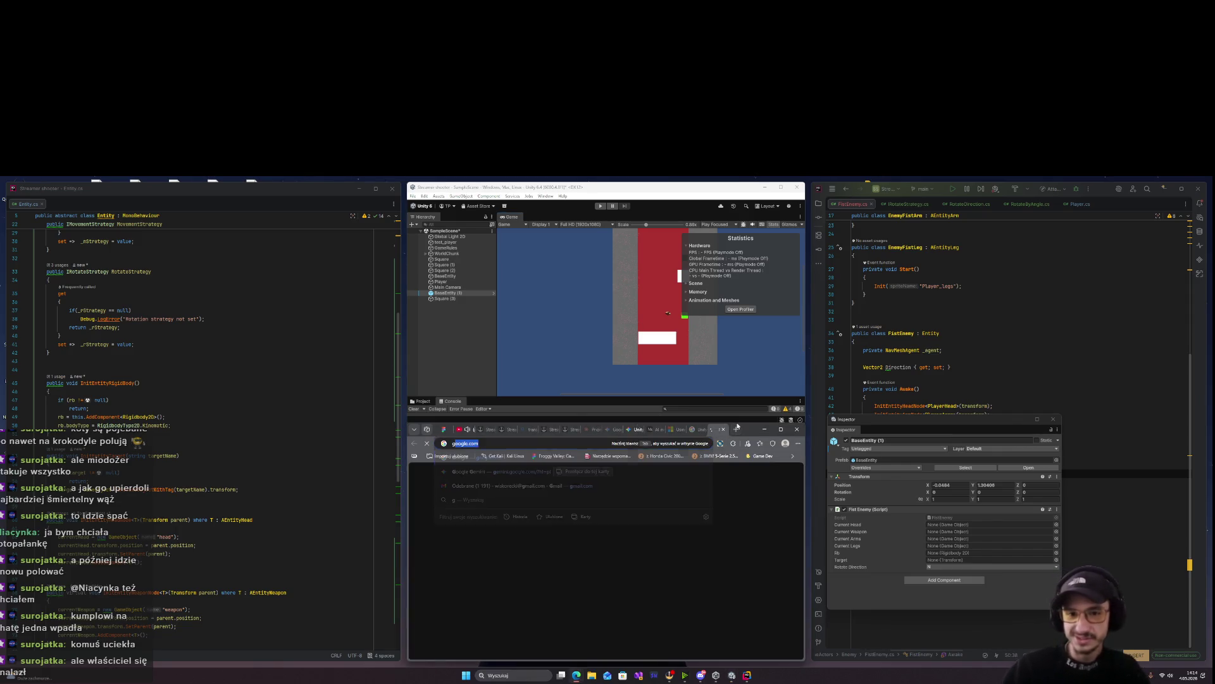
Search Google for 'miodożer', preview three honey badger photos, then close the results tab
{"action": "key", "text": "Return"}
{"action": "type", "text": "miodożer"}
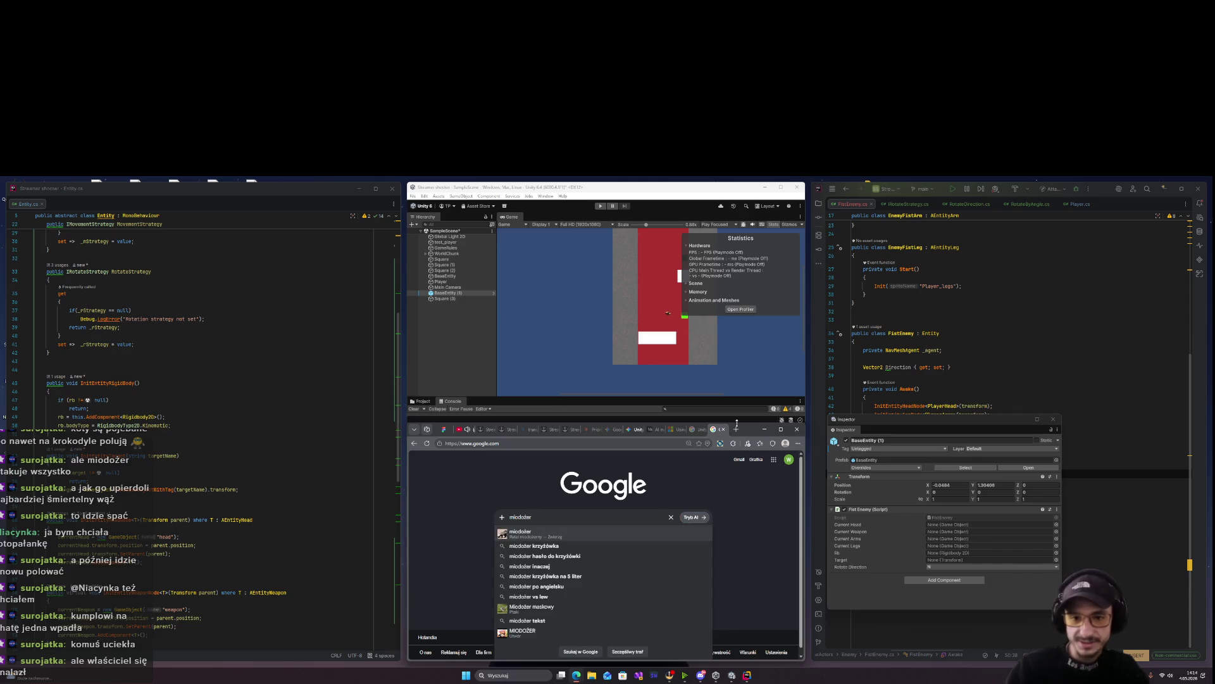
{"action": "key", "text": "Return"}
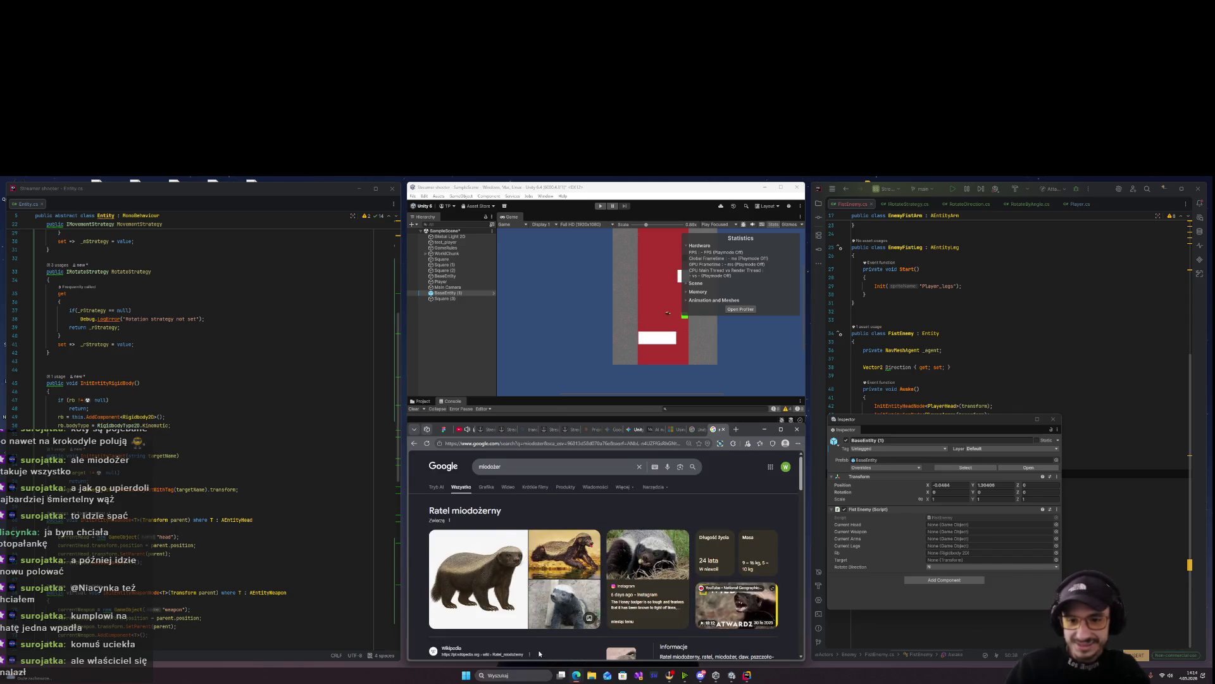
{"action": "left_click", "coordinate": [456, 572]}
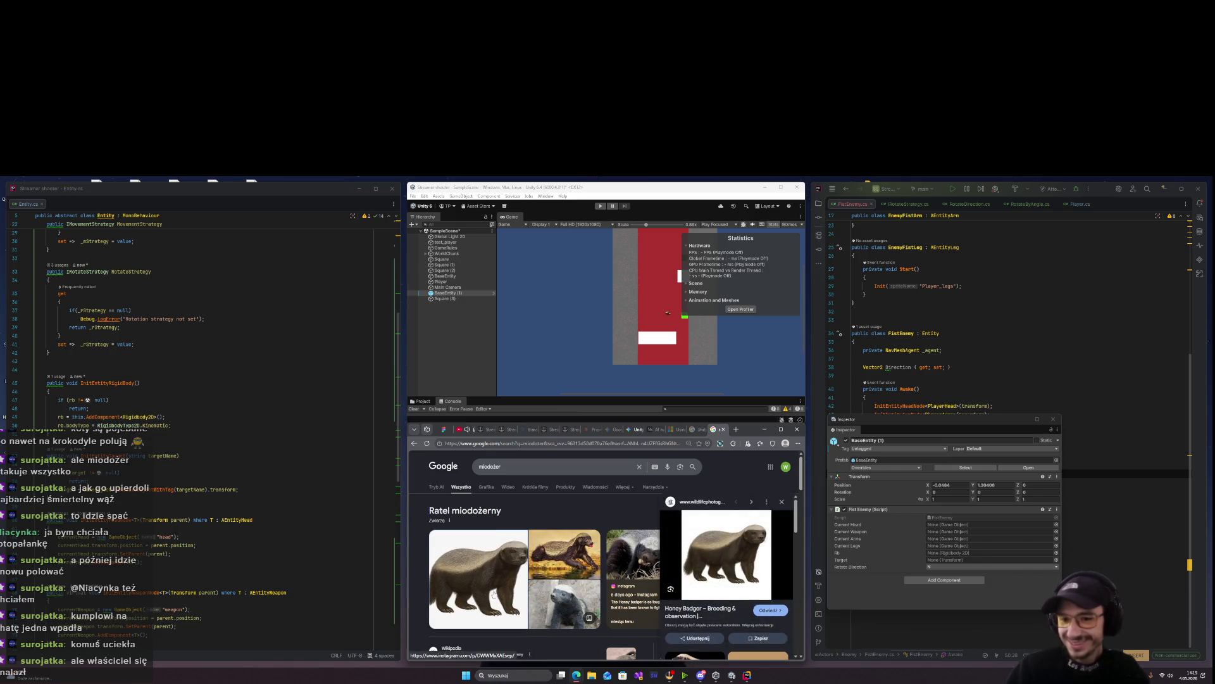
{"action": "left_click", "coordinate": [567, 588]}
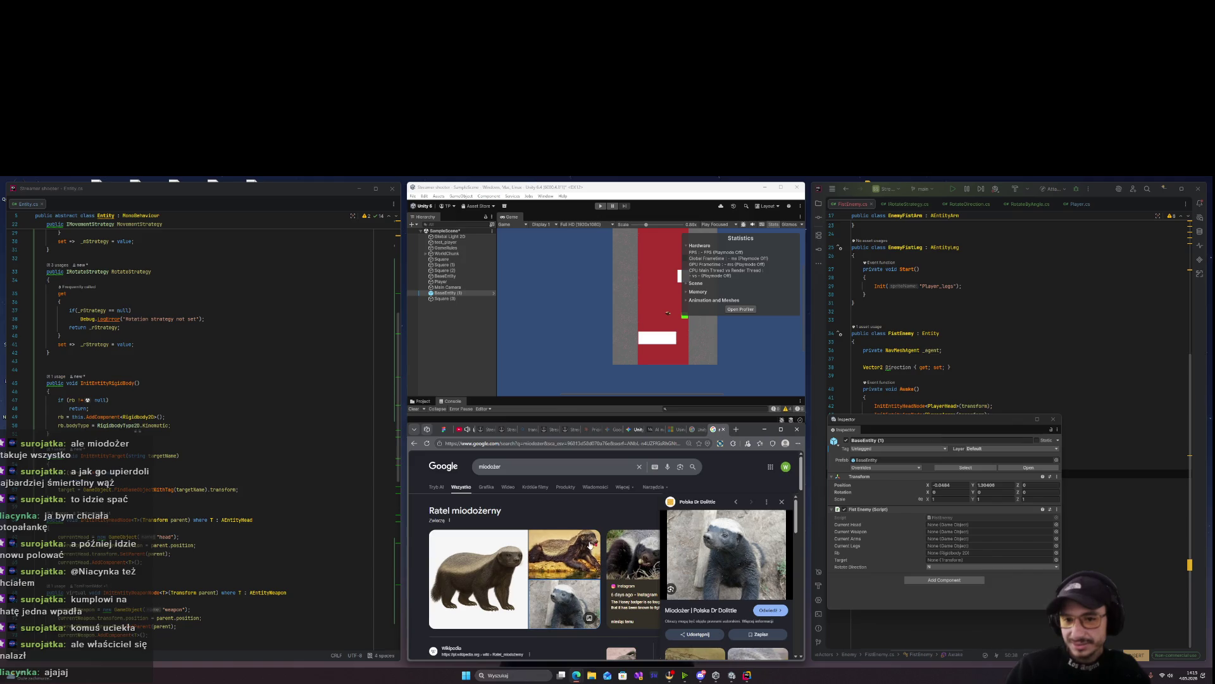
{"action": "left_click", "coordinate": [564, 552]}
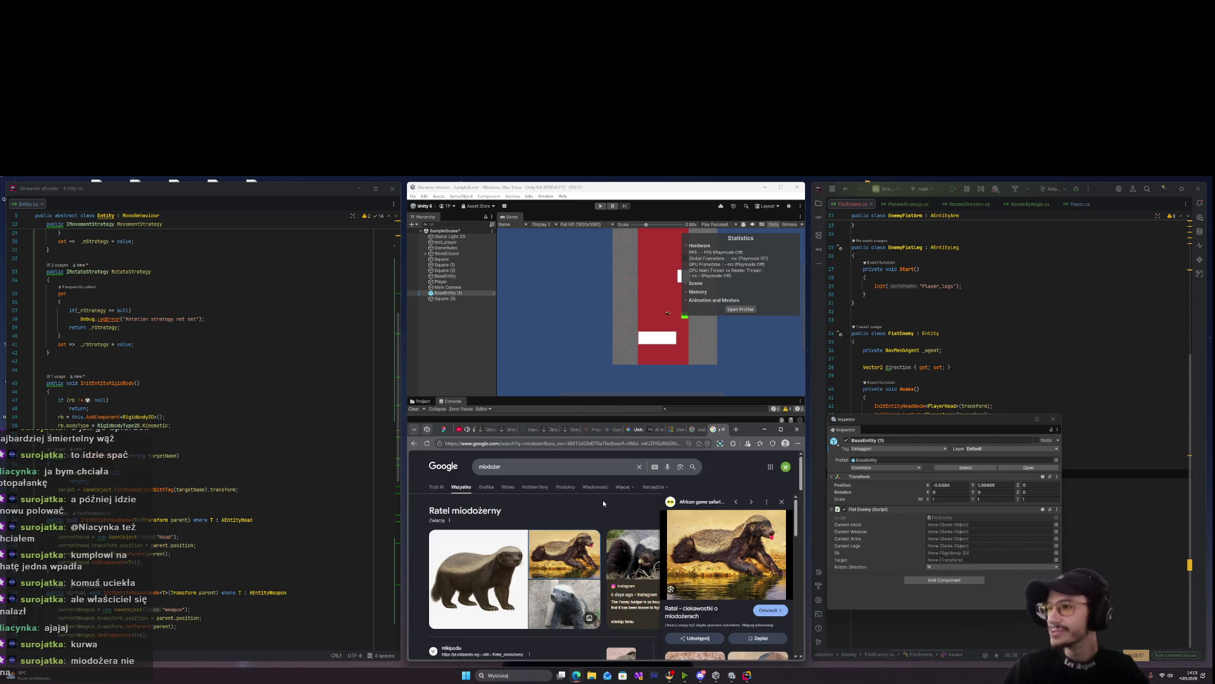
{"action": "left_click", "coordinate": [723, 430]}
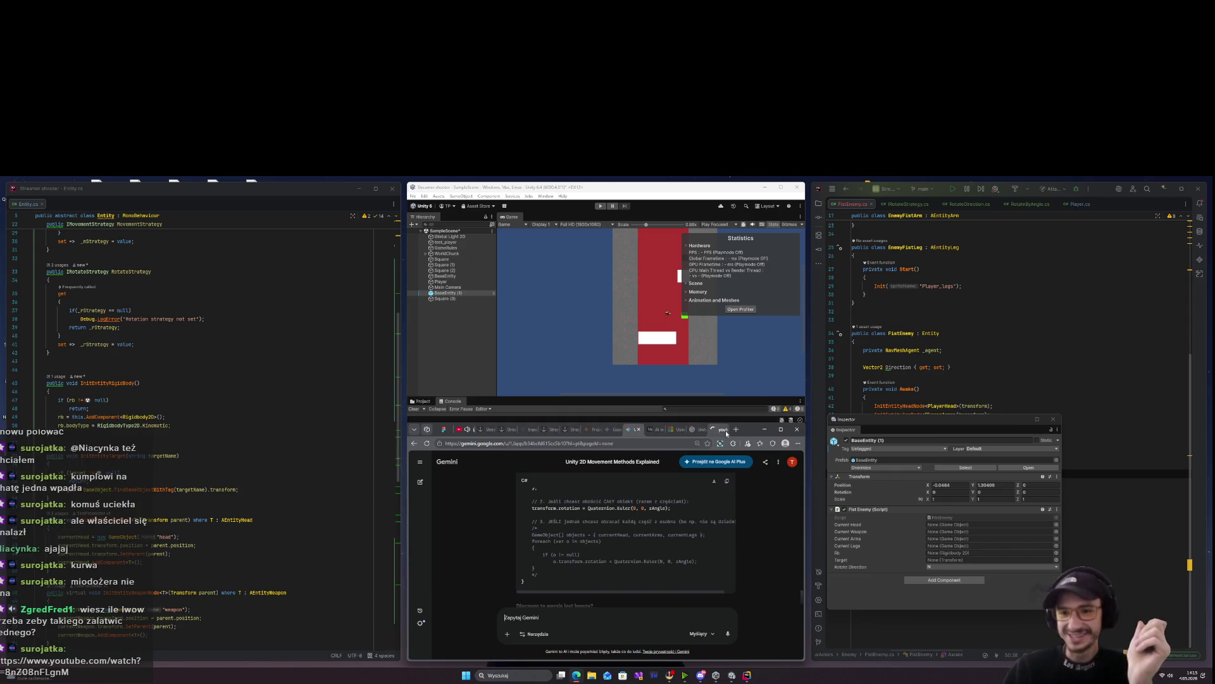
Open the honey badger documentary link from the Gemini chat in a new YouTube tab
{"action": "left_click", "coordinate": [721, 432]}
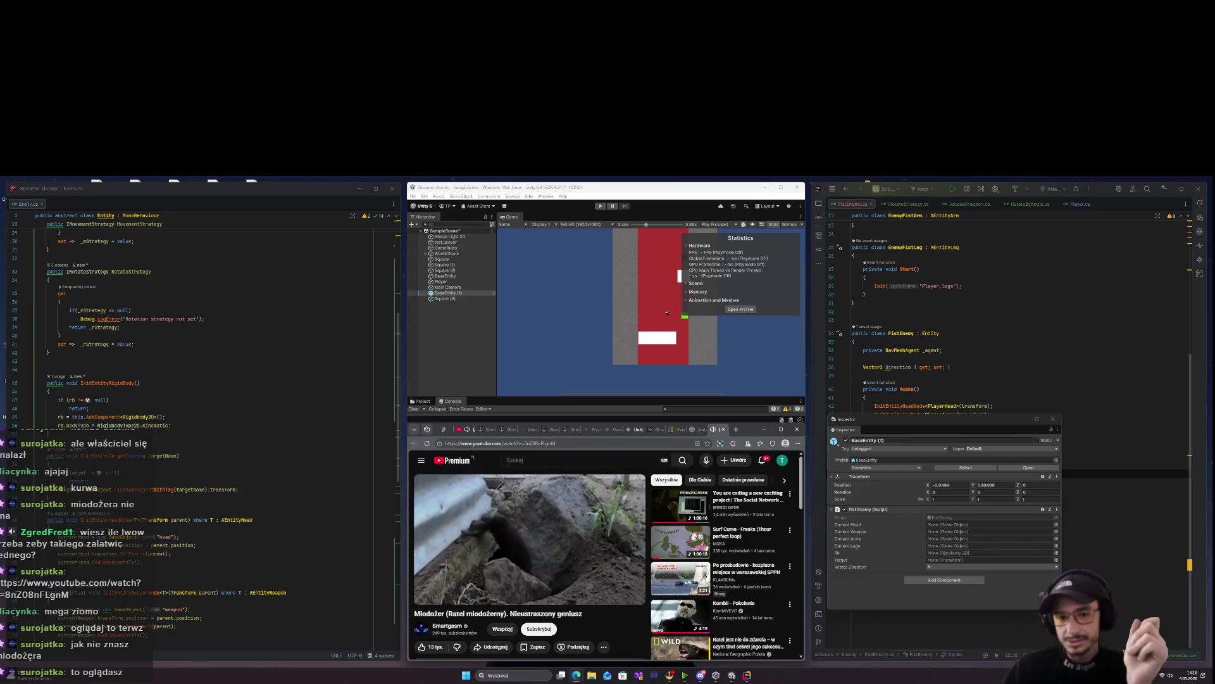
{"action": "left_click", "coordinate": [503, 540]}
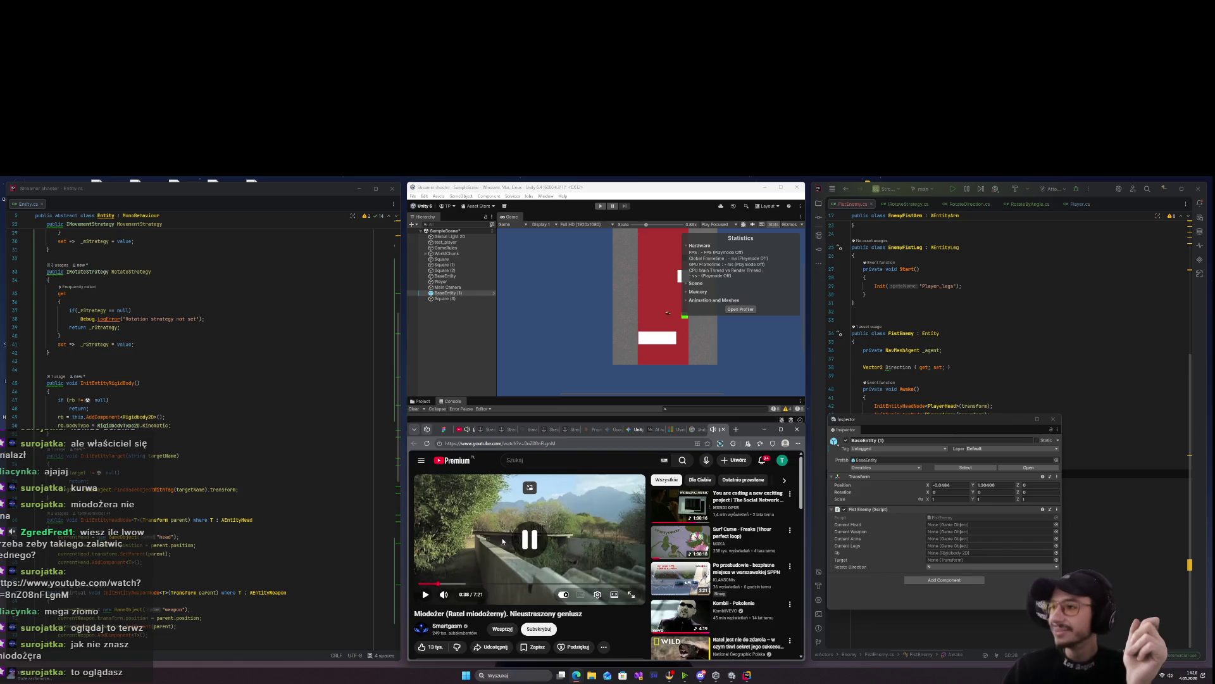
{"action": "left_click", "coordinate": [503, 540]}
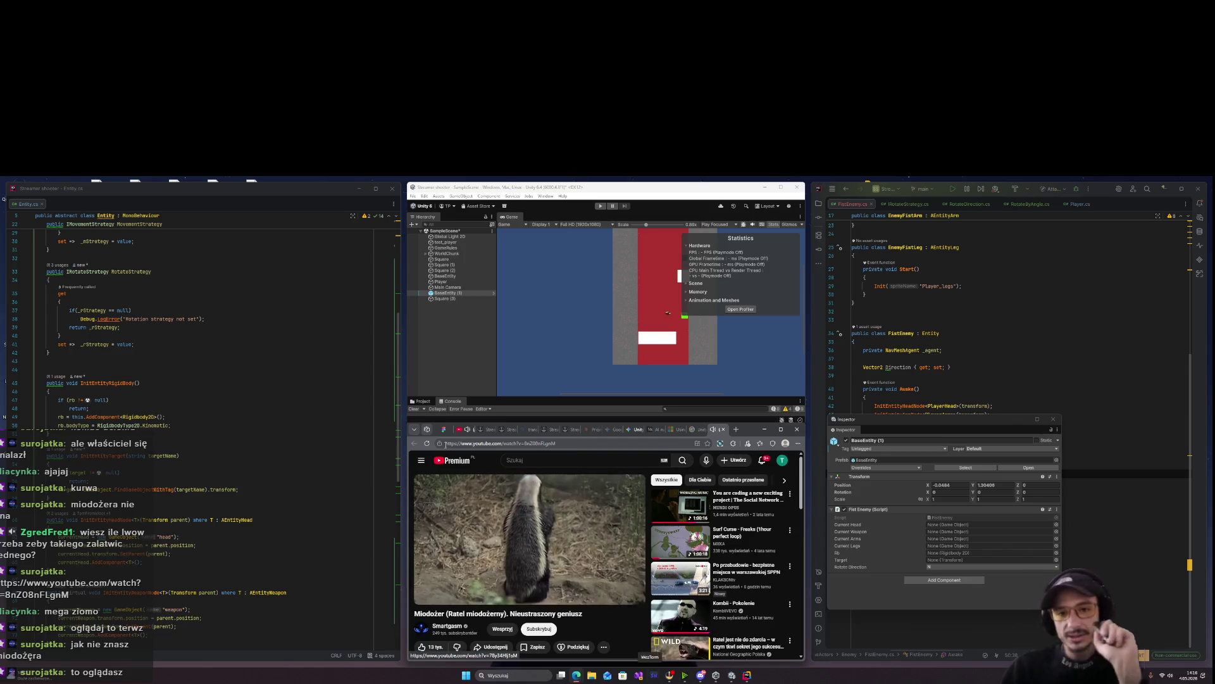
{"action": "left_click", "coordinate": [461, 430]}
{"action": "key", "text": "ctrl+9"}
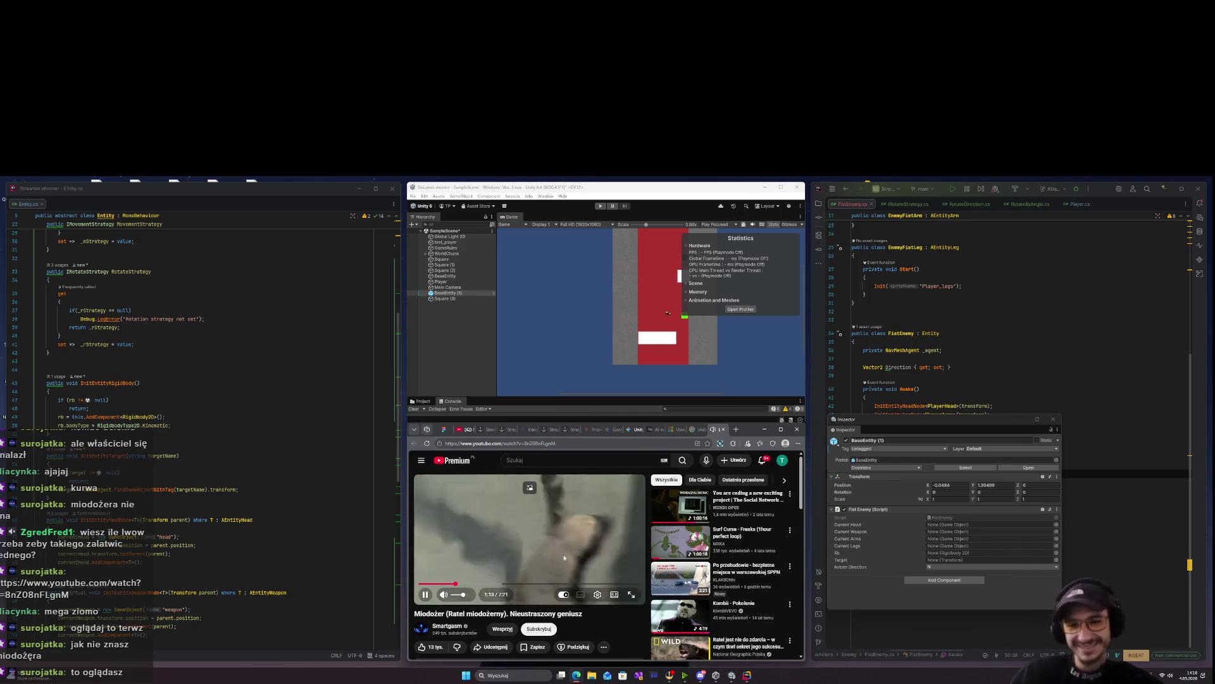
{"action": "mouse_move", "coordinate": [571, 545]}
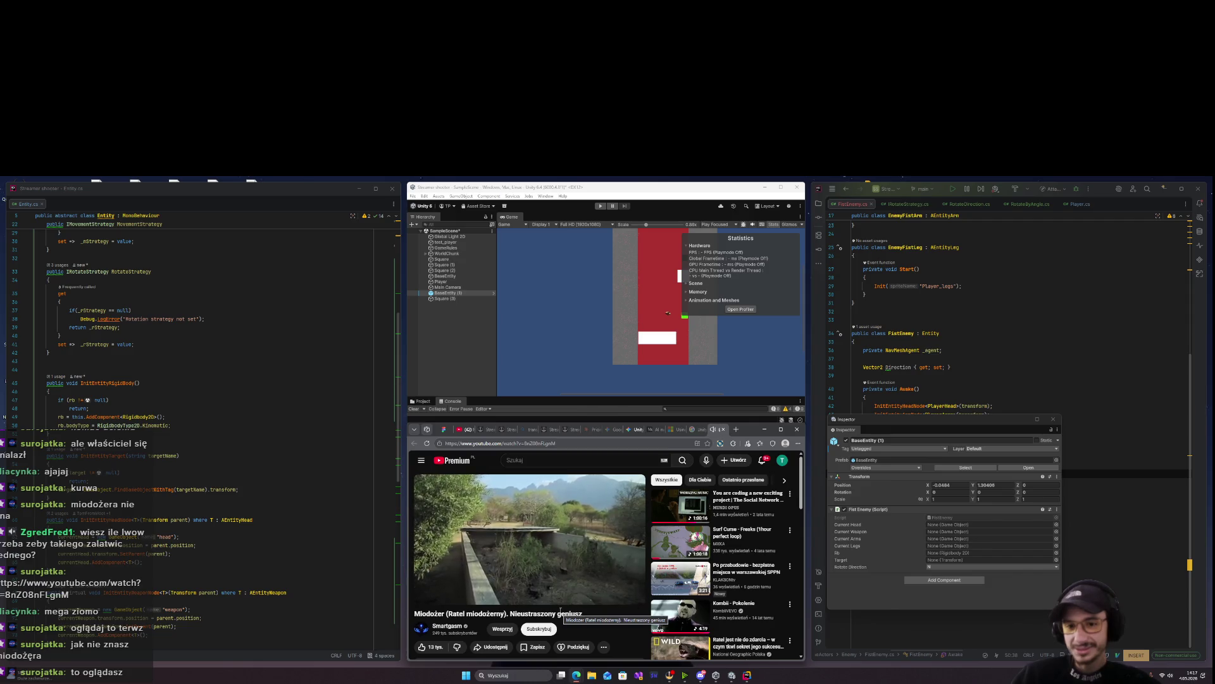
Resume playback of the paused honey badger documentary on YouTube
{"action": "left_click", "coordinate": [426, 594]}
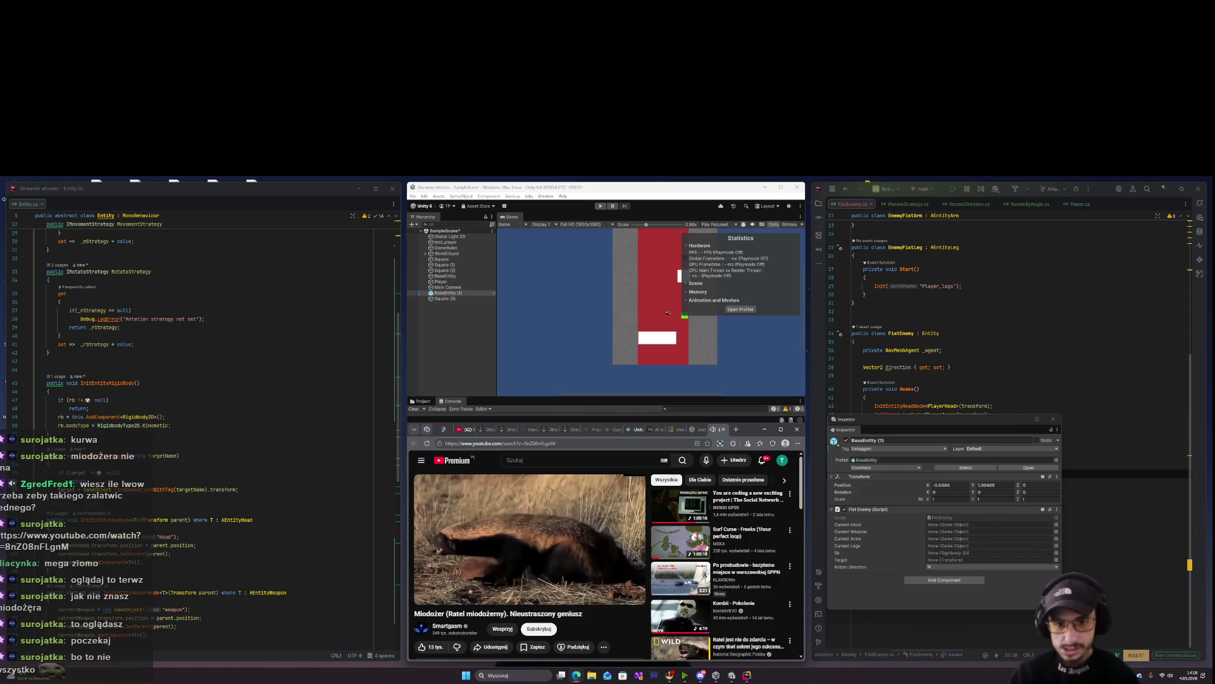
Enter Play mode in Unity to test the enemies with the 0.5 movement offset
{"action": "left_click", "coordinate": [599, 206]}
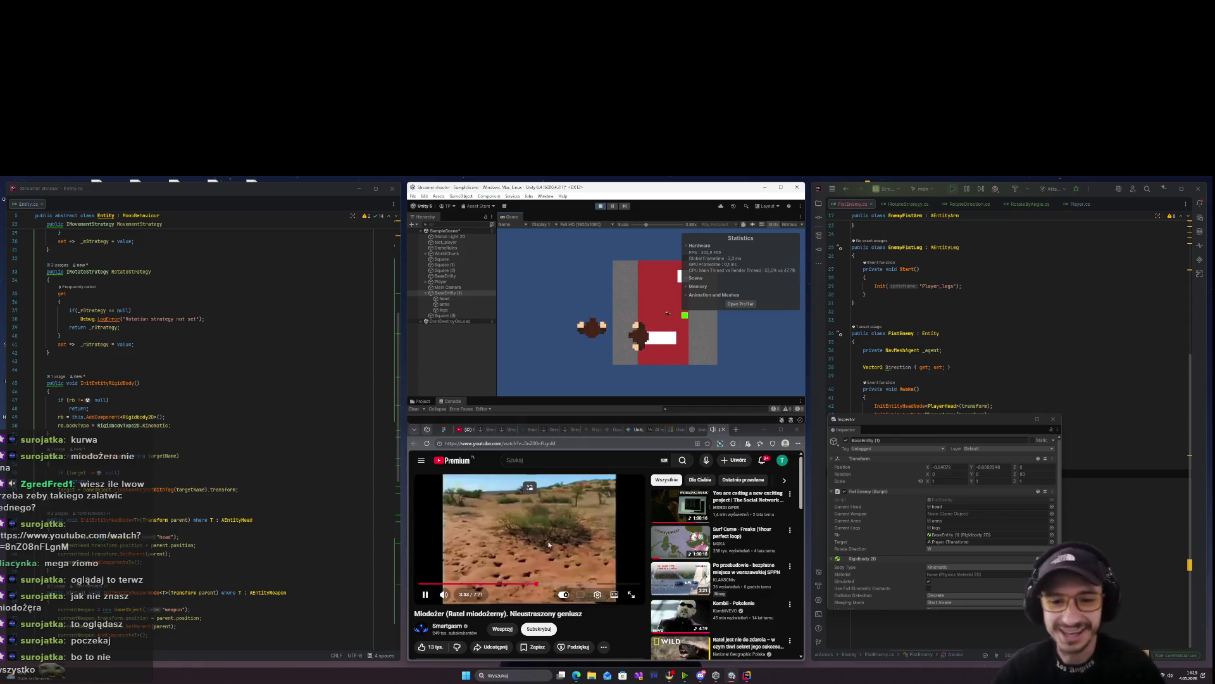
Resume the honey badger video, watch it, then pause it around 9:16
{"action": "left_click", "coordinate": [559, 562]}
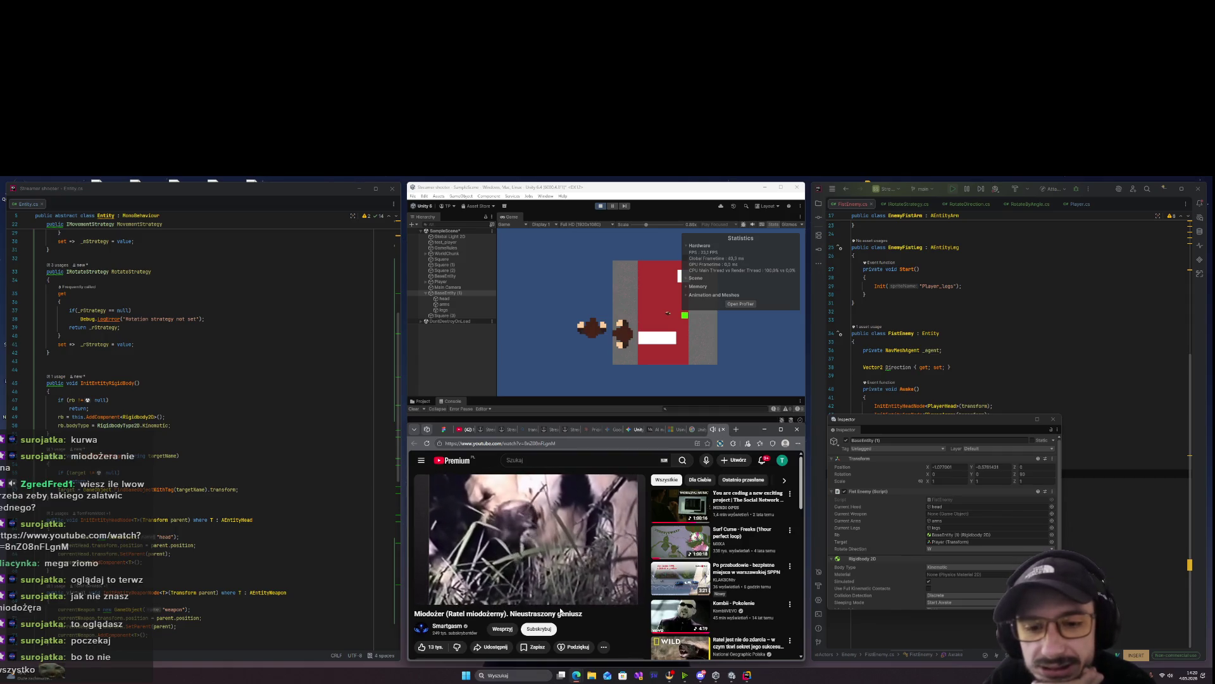
{"action": "mouse_move", "coordinate": [498, 516]}
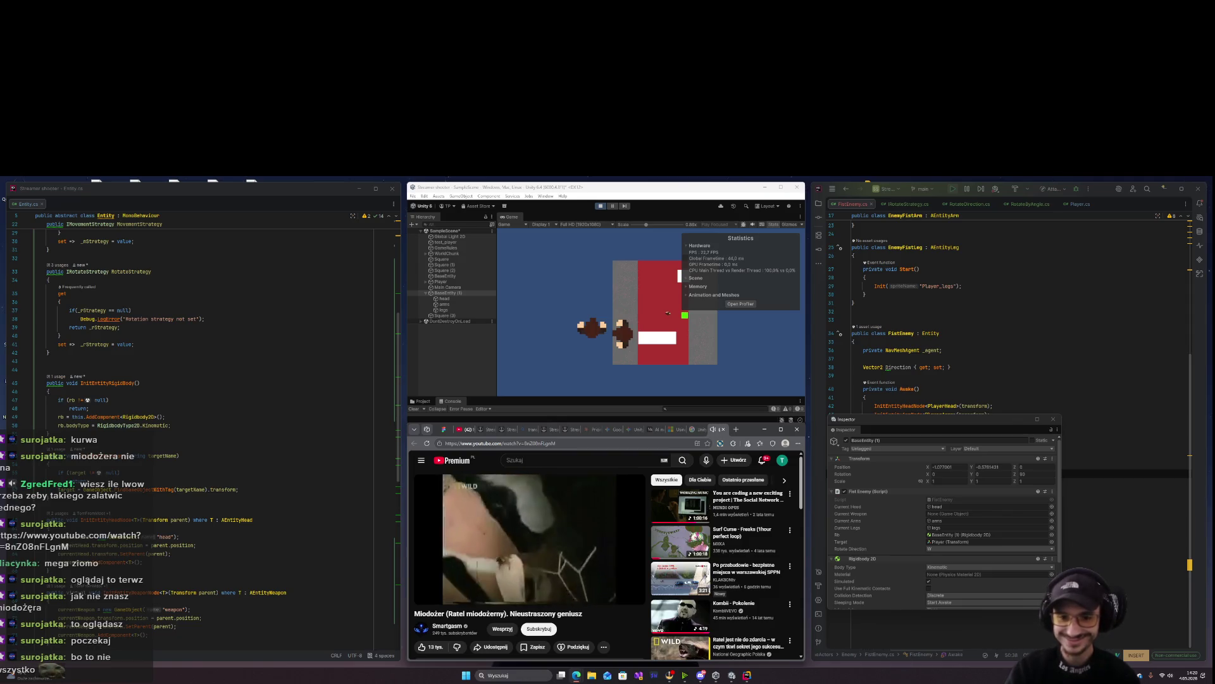
{"action": "left_click", "coordinate": [594, 530]}
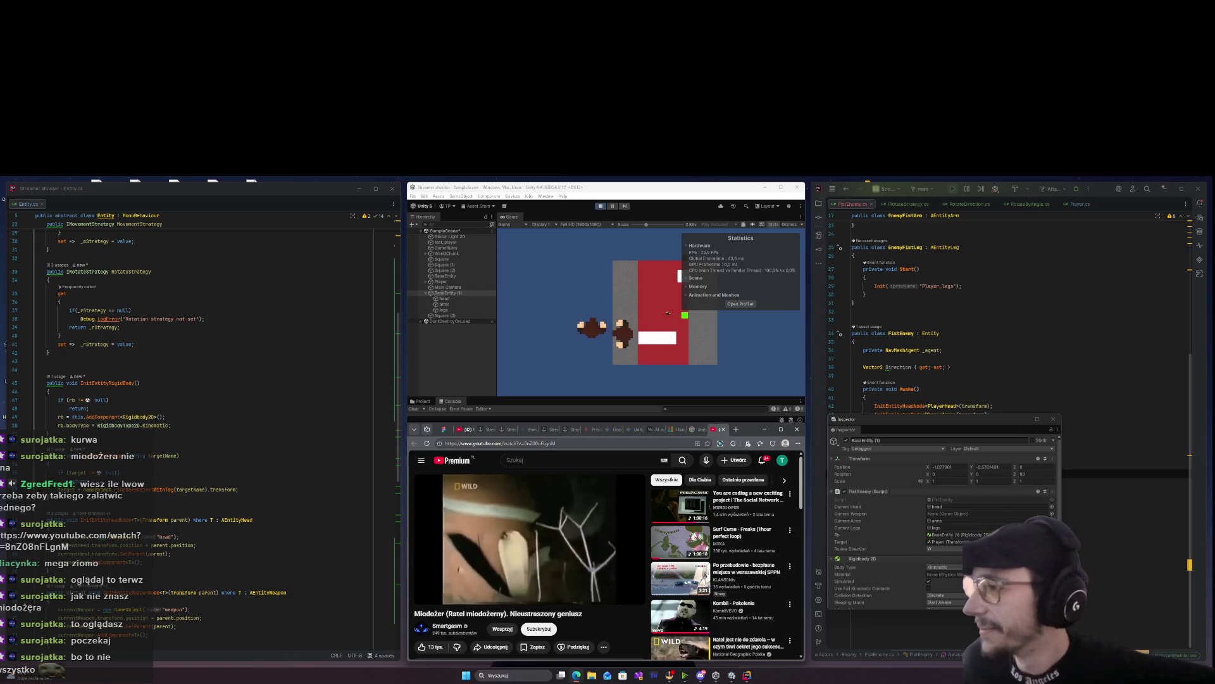
{"action": "left_click", "coordinate": [561, 539]}
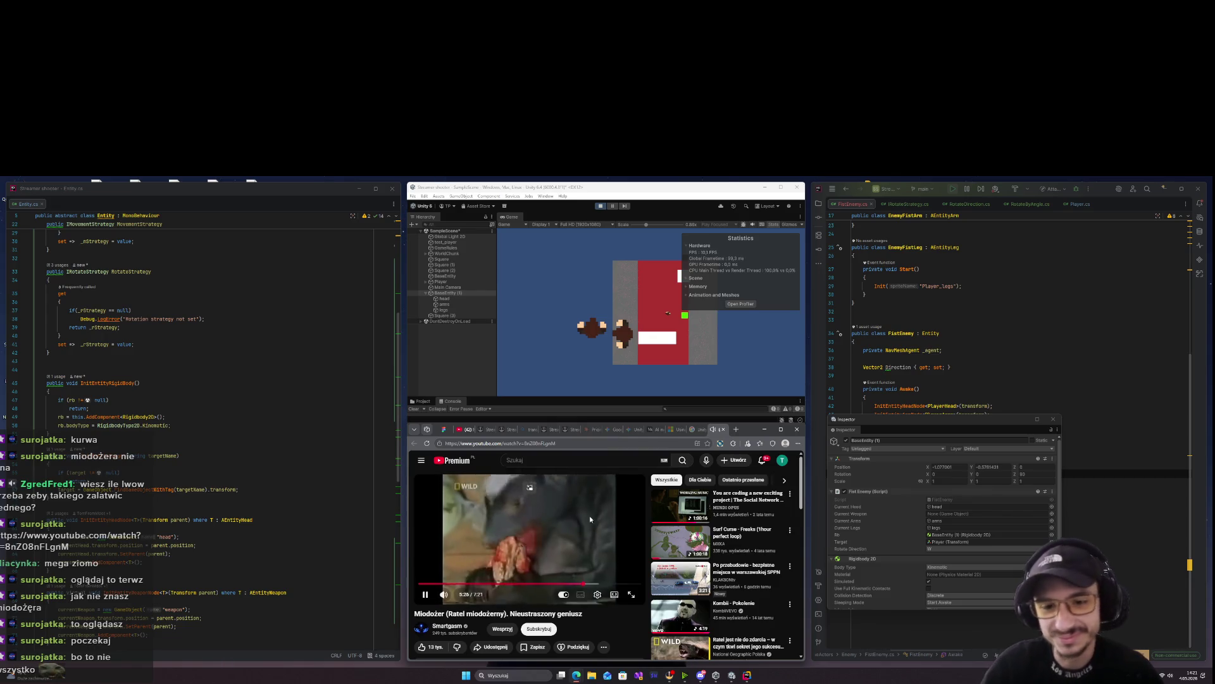
{"action": "left_click", "coordinate": [717, 433]}
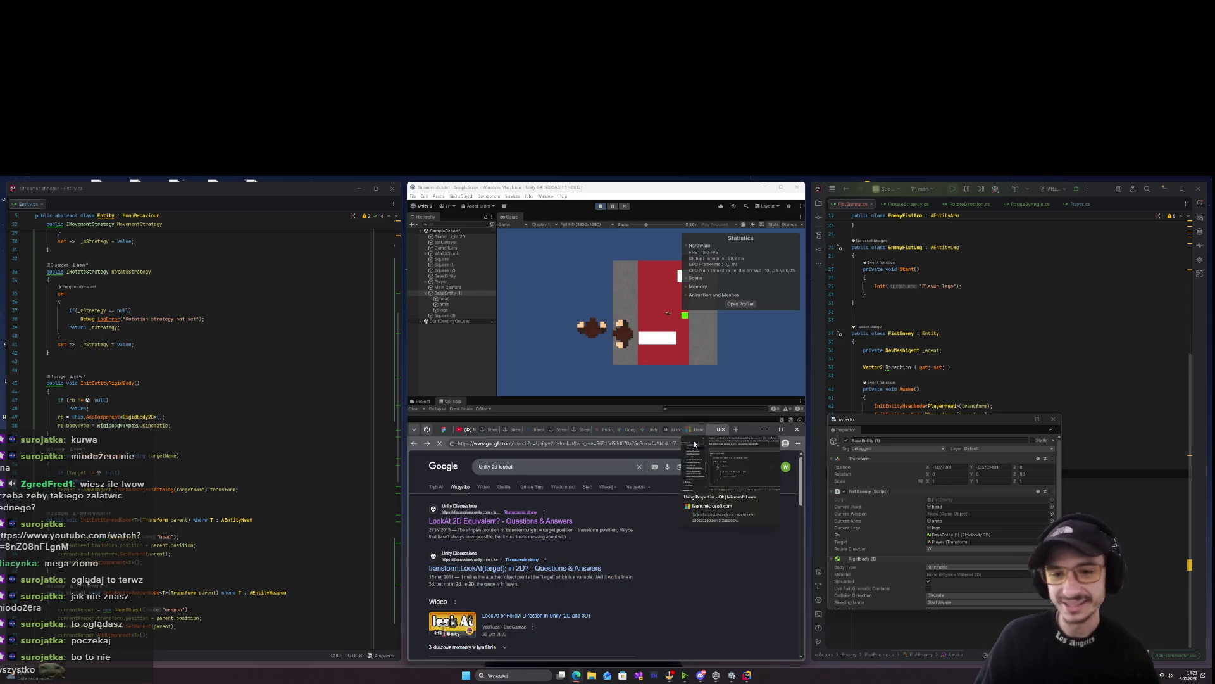
Return focus from the 'Unity 2d lookat' results to the running Unity Game view
{"action": "left_click", "coordinate": [427, 372]}
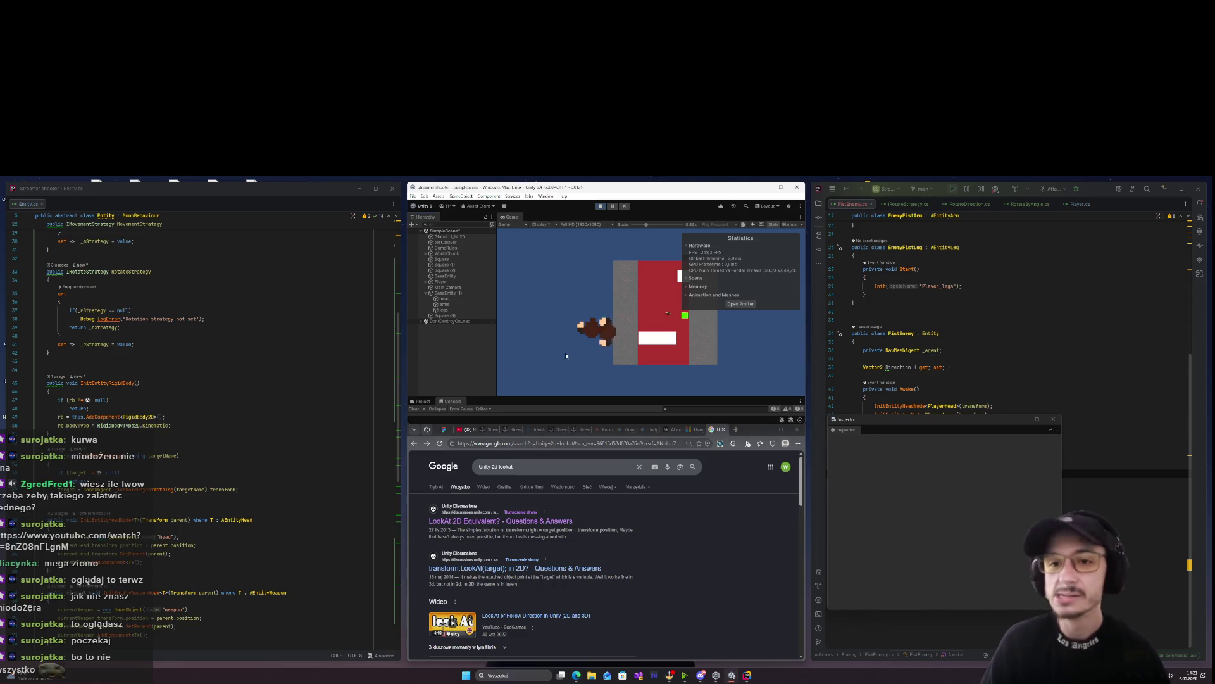
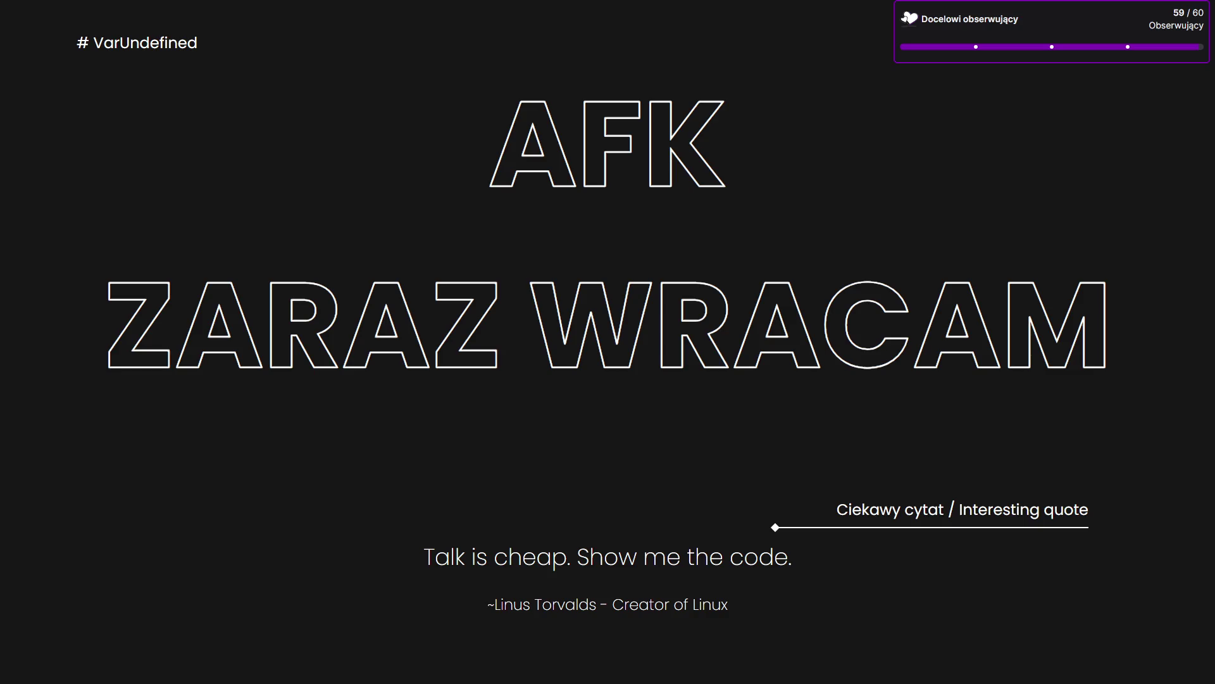
Switch the OBS live stream from Drugi monitor to the Game Dev multi-monitor coding scene
{"action": "left_click", "coordinate": [190, 164]}
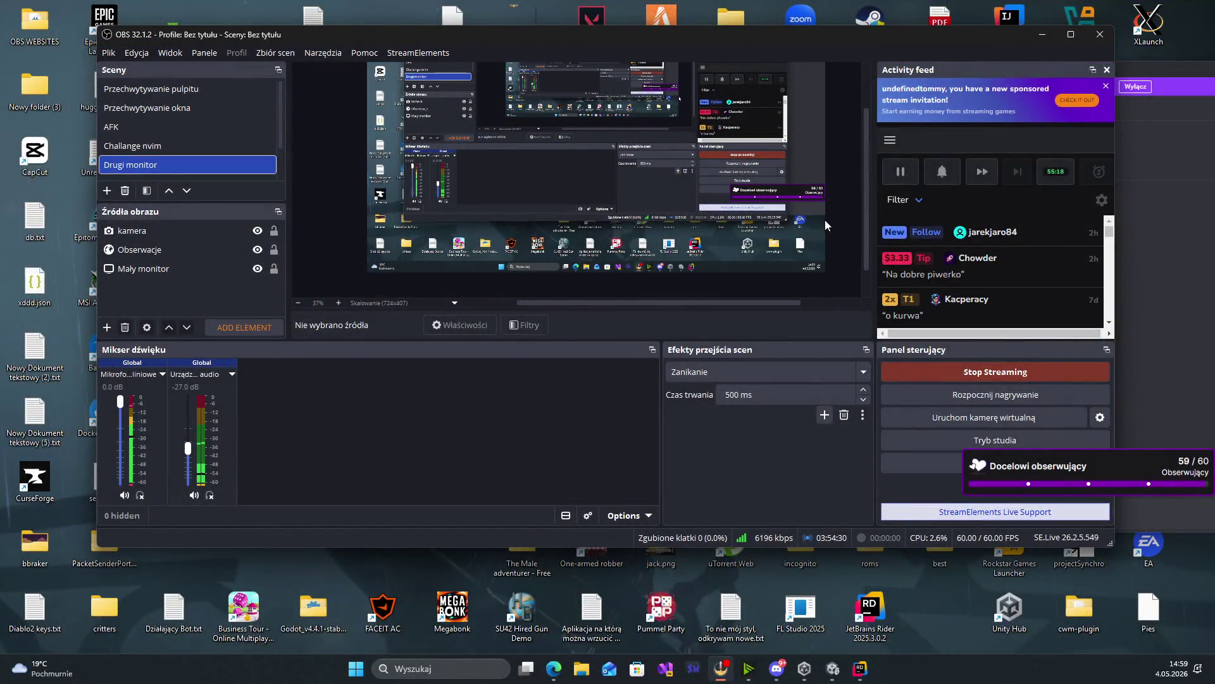
{"action": "scroll", "coordinate": [219, 140], "scroll_direction": "down", "scroll_amount": 2}
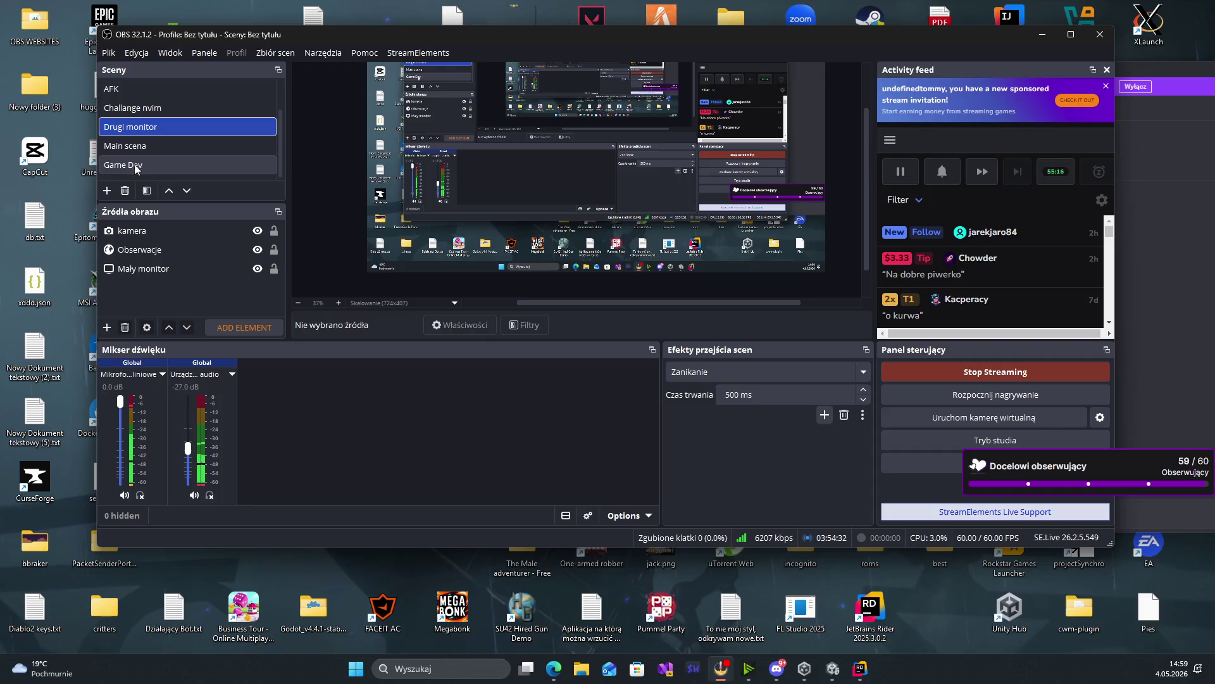
{"action": "left_click", "coordinate": [190, 162]}
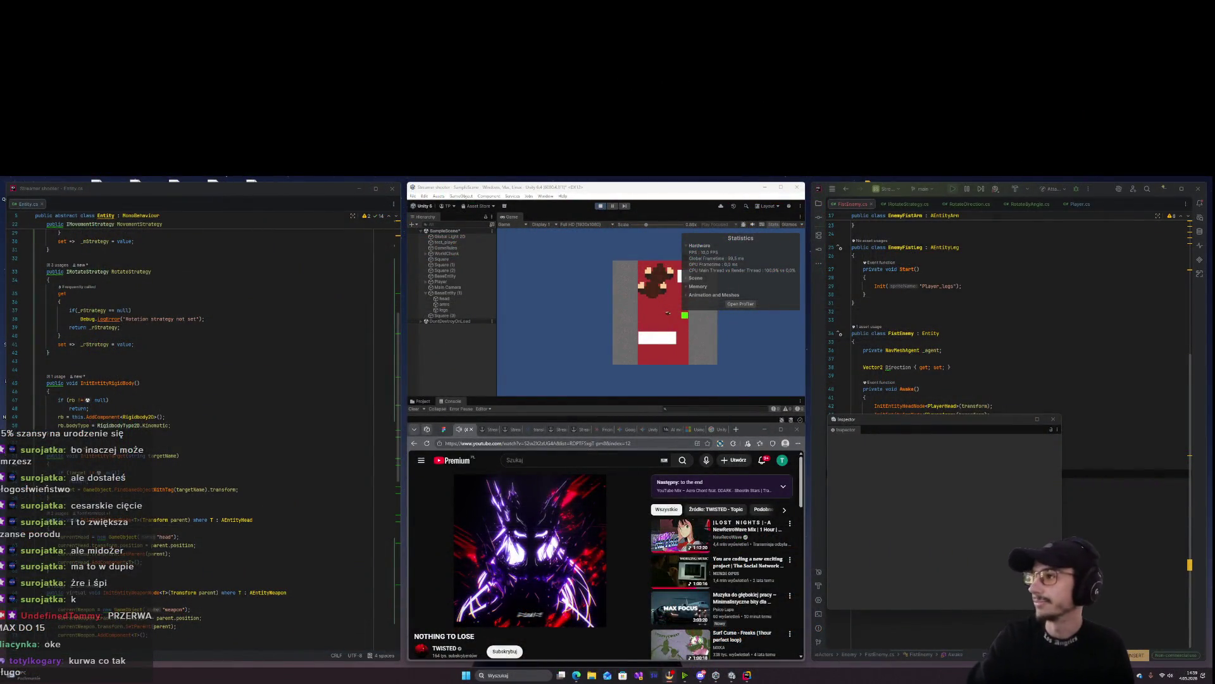
Show the Google 'Unity 2d lookat' results in the browser beside the running Unity game
{"action": "left_click", "coordinate": [713, 430]}
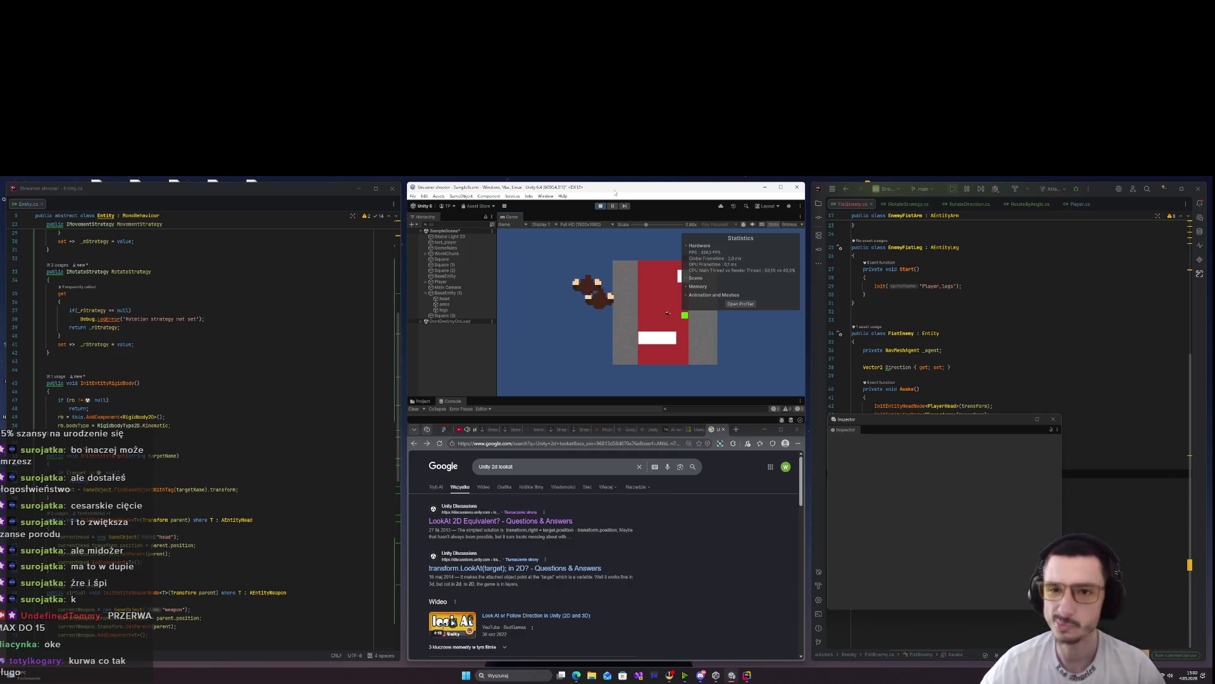
{"action": "scroll", "coordinate": [190, 602], "scroll_direction": "down", "scroll_amount": 10}
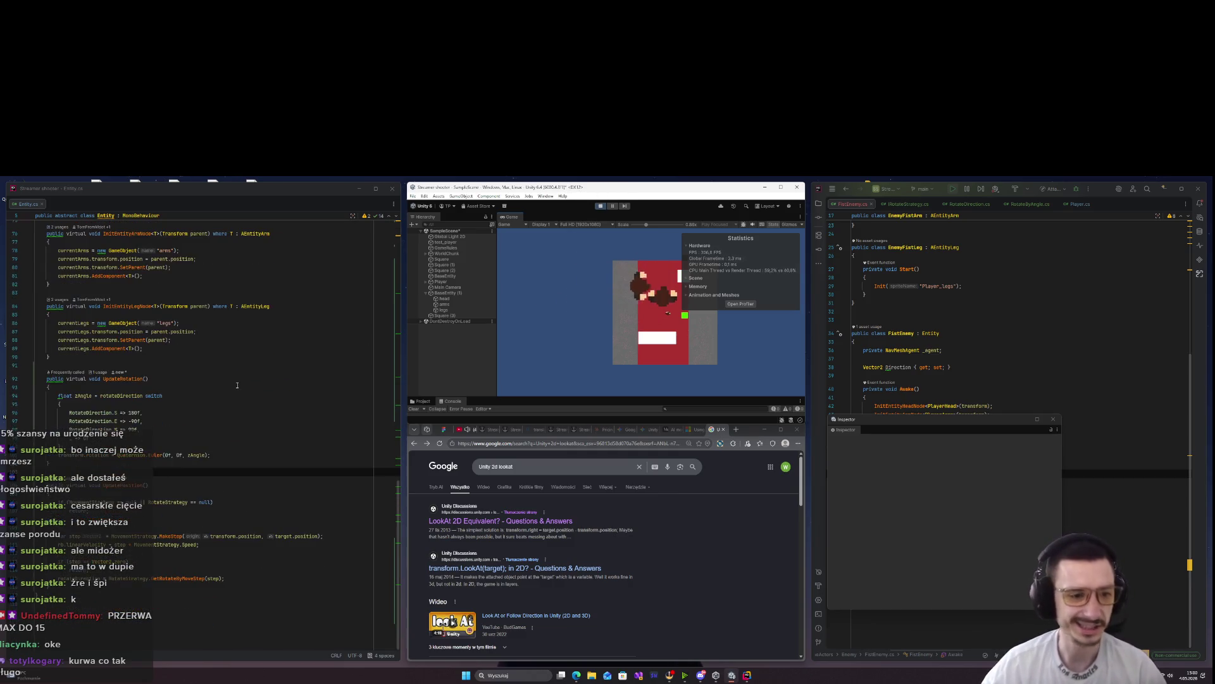
Bring UpdateRotation into view, move the Inspector over the left editor, and switch to Gemini
{"action": "left_click", "coordinate": [300, 581]}
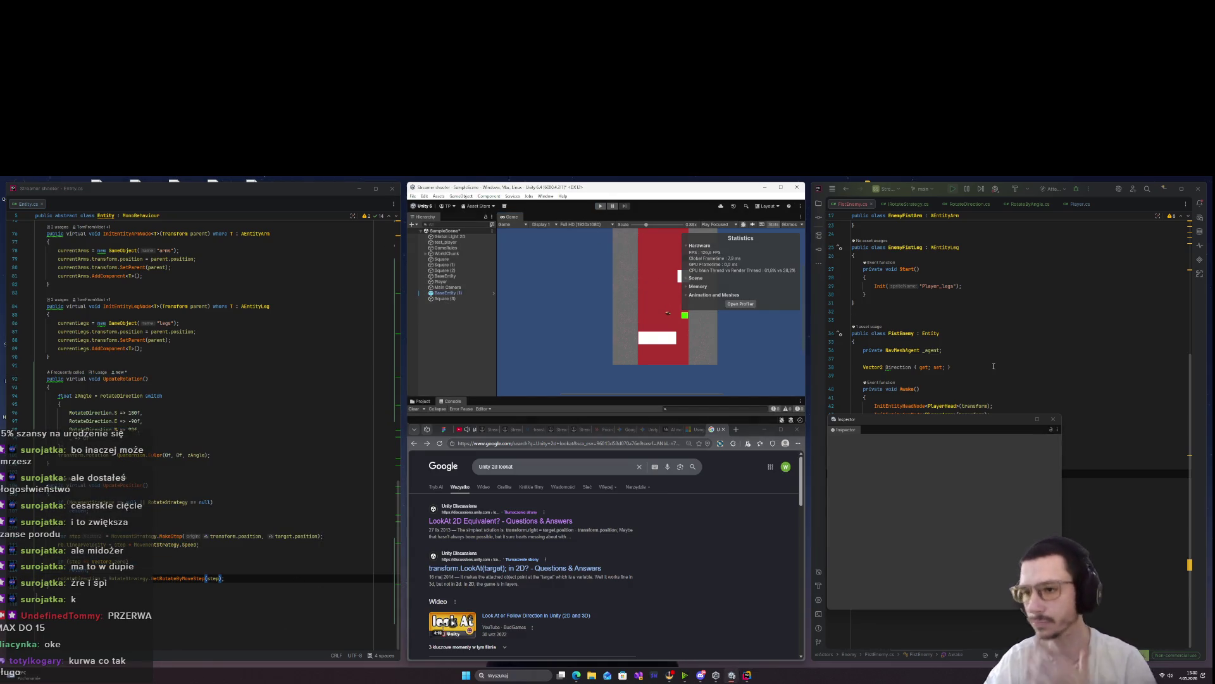
{"action": "mouse_move", "coordinate": [1018, 414]}
{"action": "left_mouse_down"}
{"action": "mouse_move", "coordinate": [259, 418]}
{"action": "mouse_move", "coordinate": [349, 419]}
{"action": "left_mouse_up"}
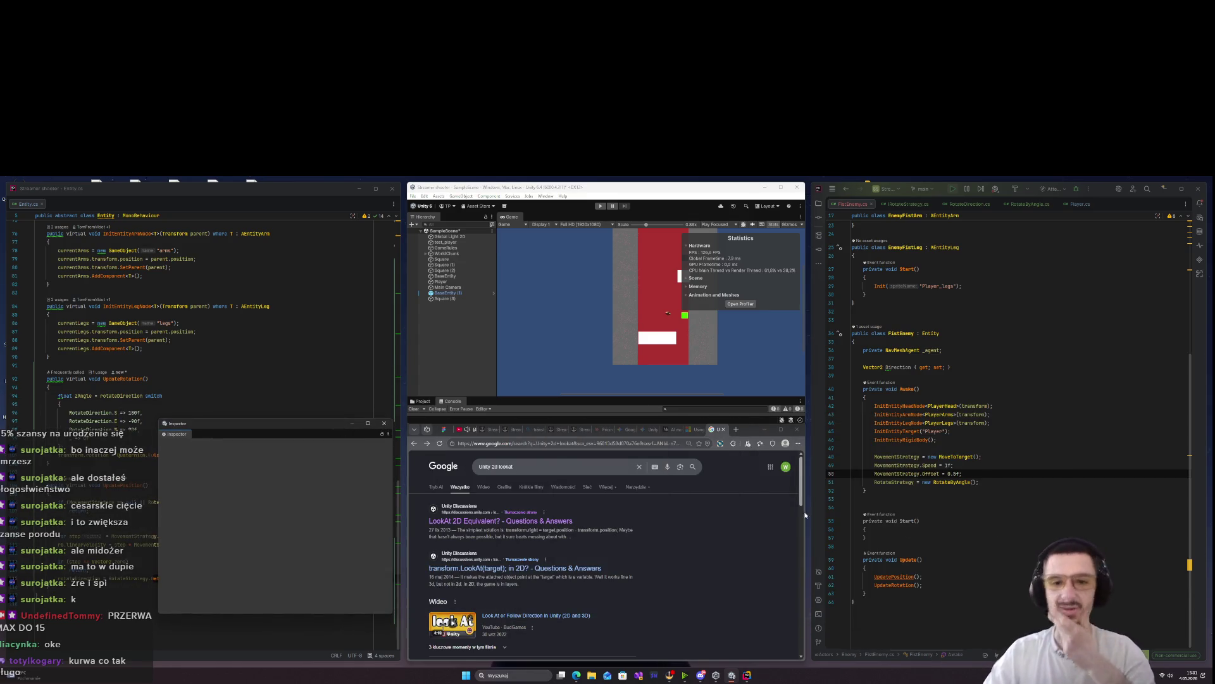
{"action": "left_click", "coordinate": [1024, 488]}
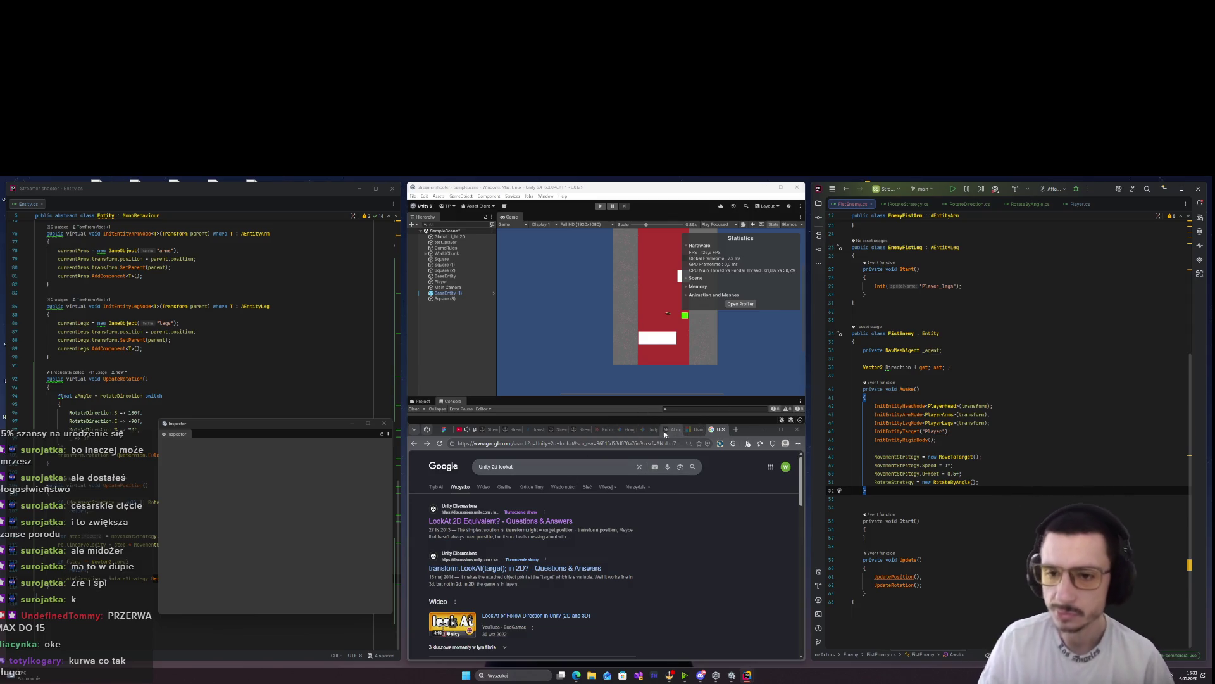
{"action": "left_click", "coordinate": [662, 429]}
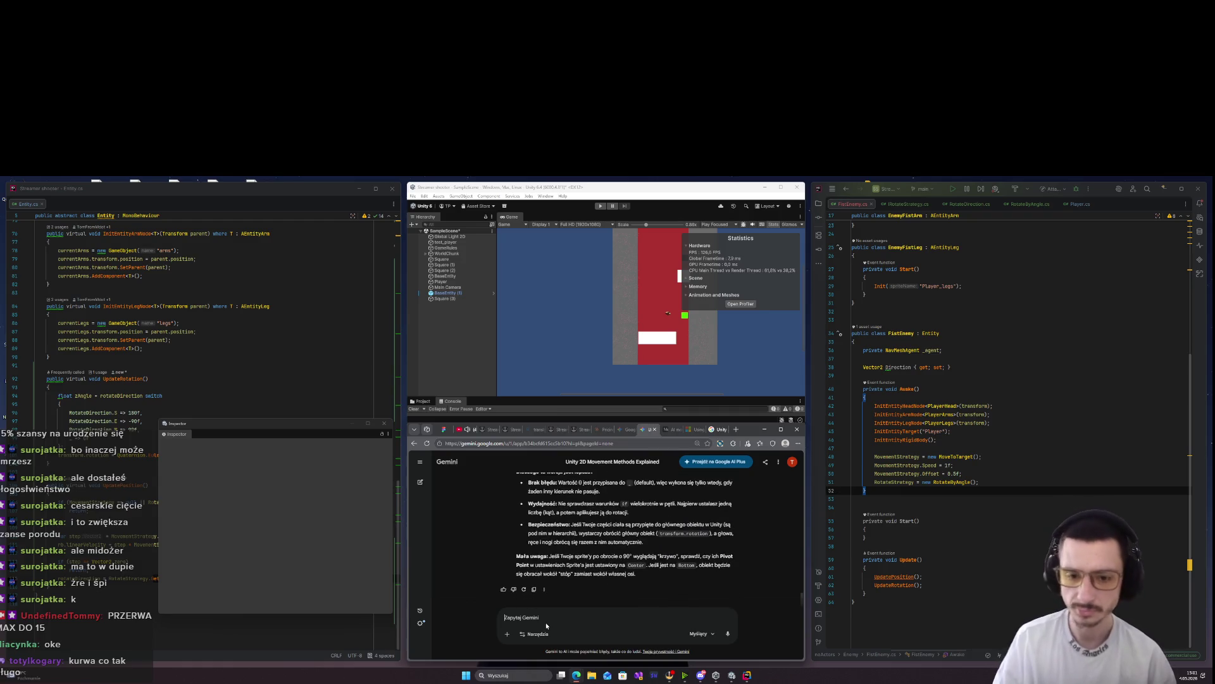
Start a new Gemini chat and ask 'Range ataku jako circle unity 2d'
{"action": "left_click", "coordinate": [420, 462]}
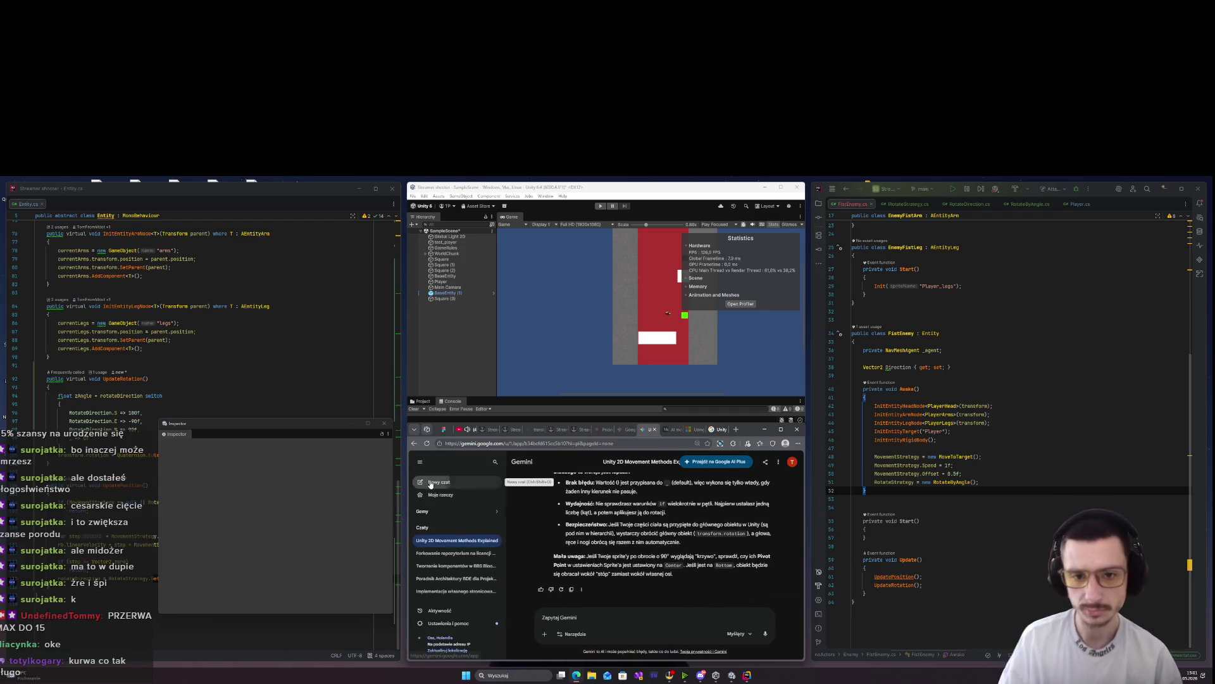
{"action": "left_click", "coordinate": [443, 482]}
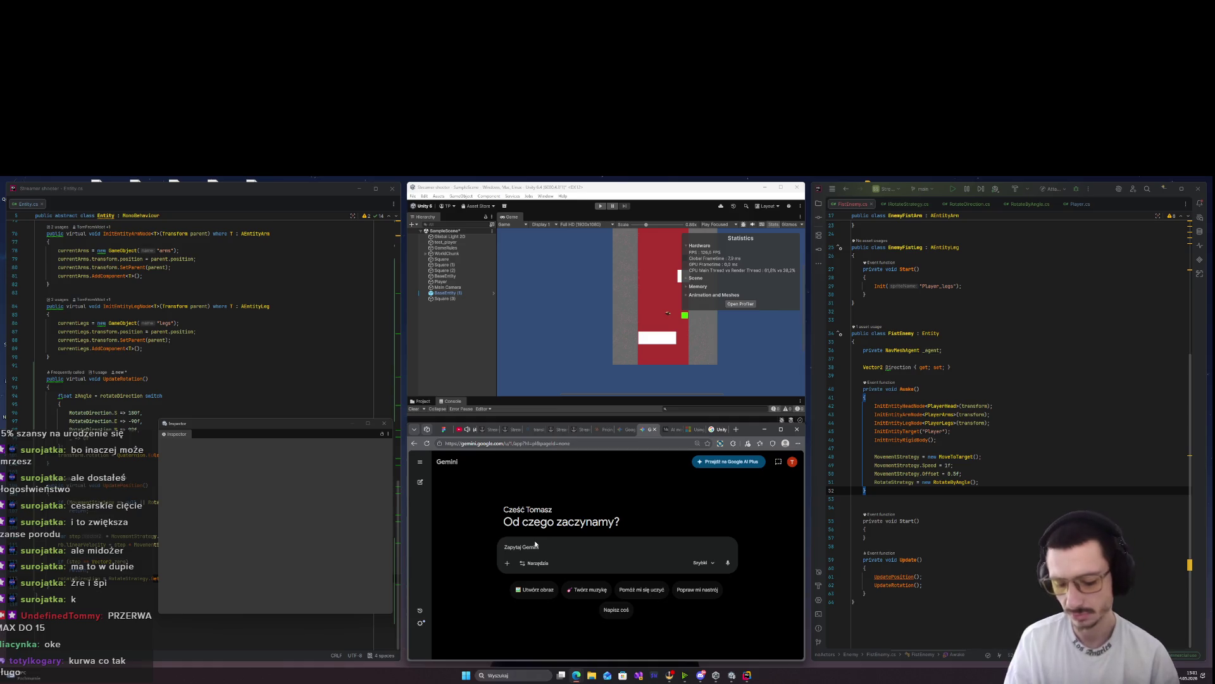
{"action": "type", "text": "ra"}
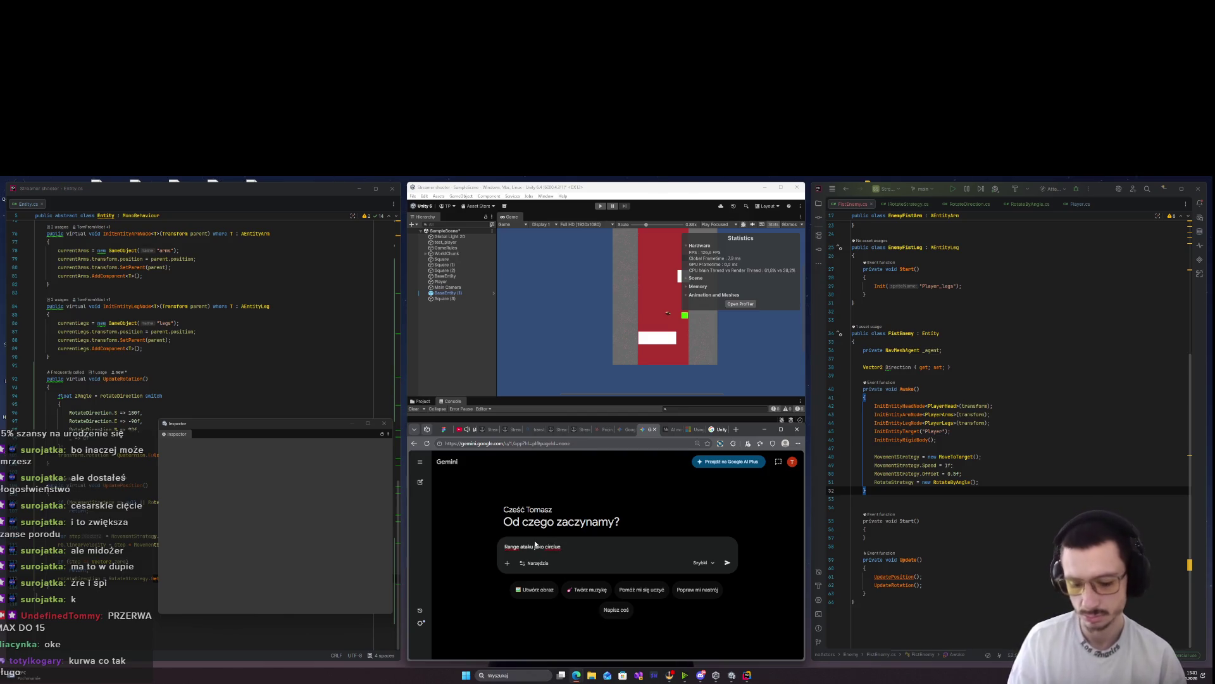
{"action": "type", "text": "2d"}
{"action": "key", "text": "Return"}
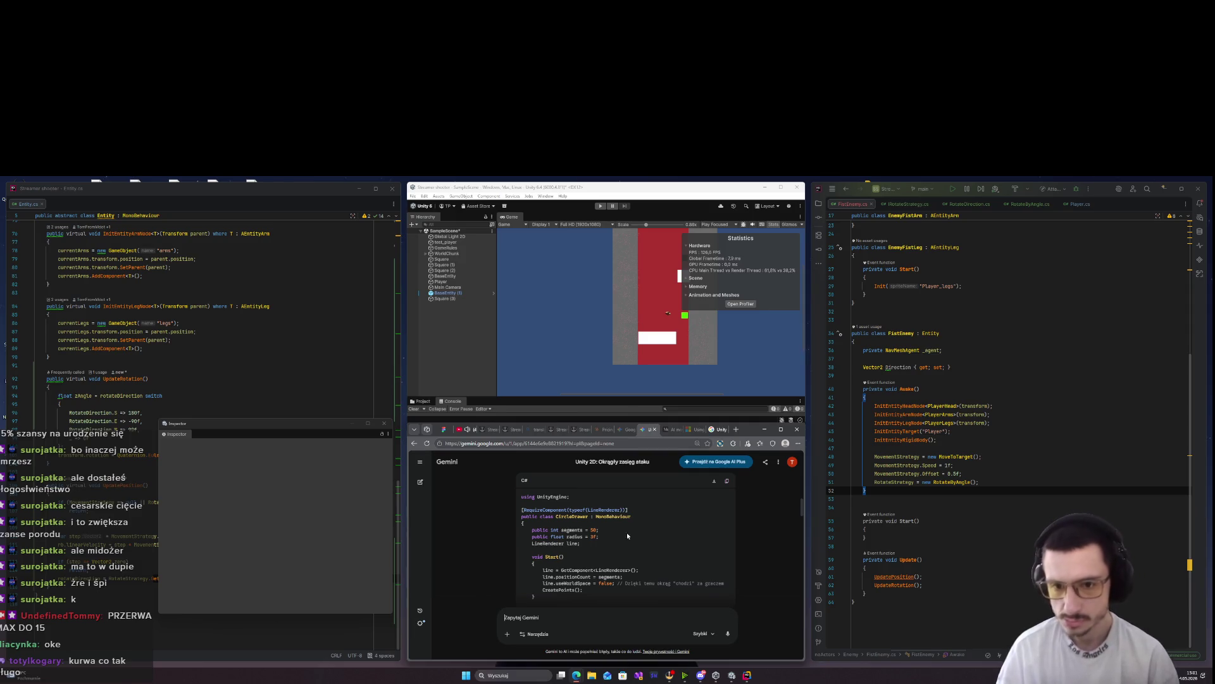
Read through Gemini's CircleDrawer Line Renderer answer toward the attack section
{"action": "left_click_drag", "start_coordinate": [628, 509], "coordinate": [520, 510]}
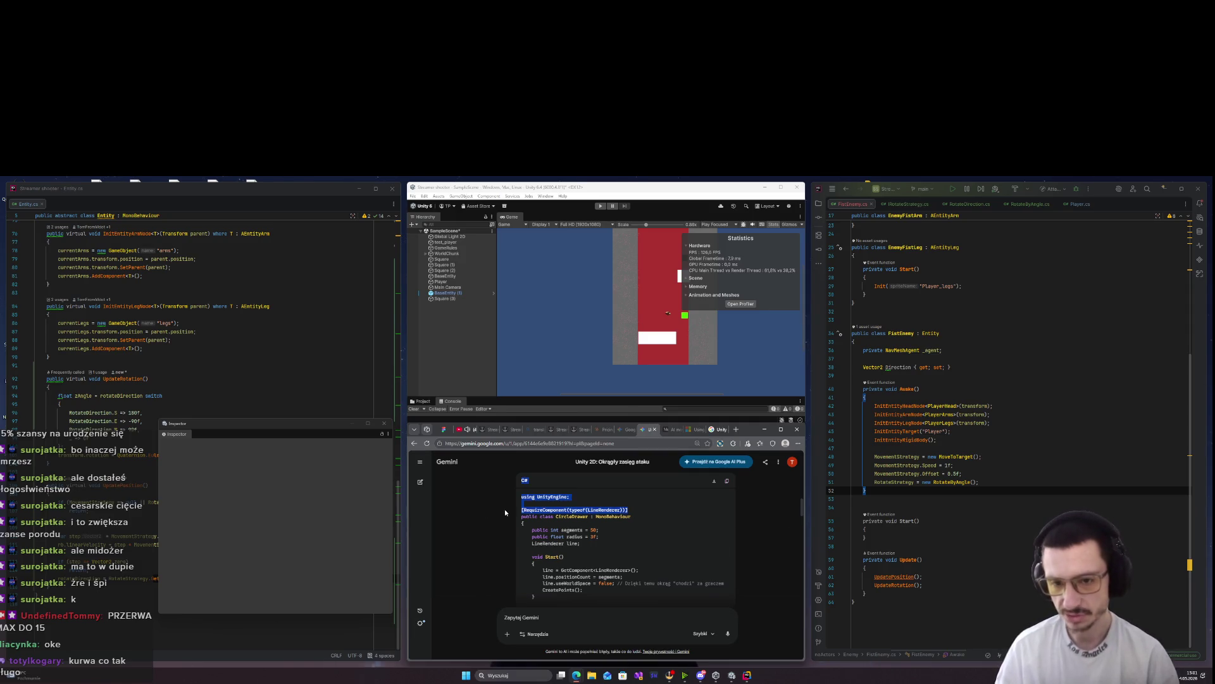
{"action": "left_click", "coordinate": [683, 534]}
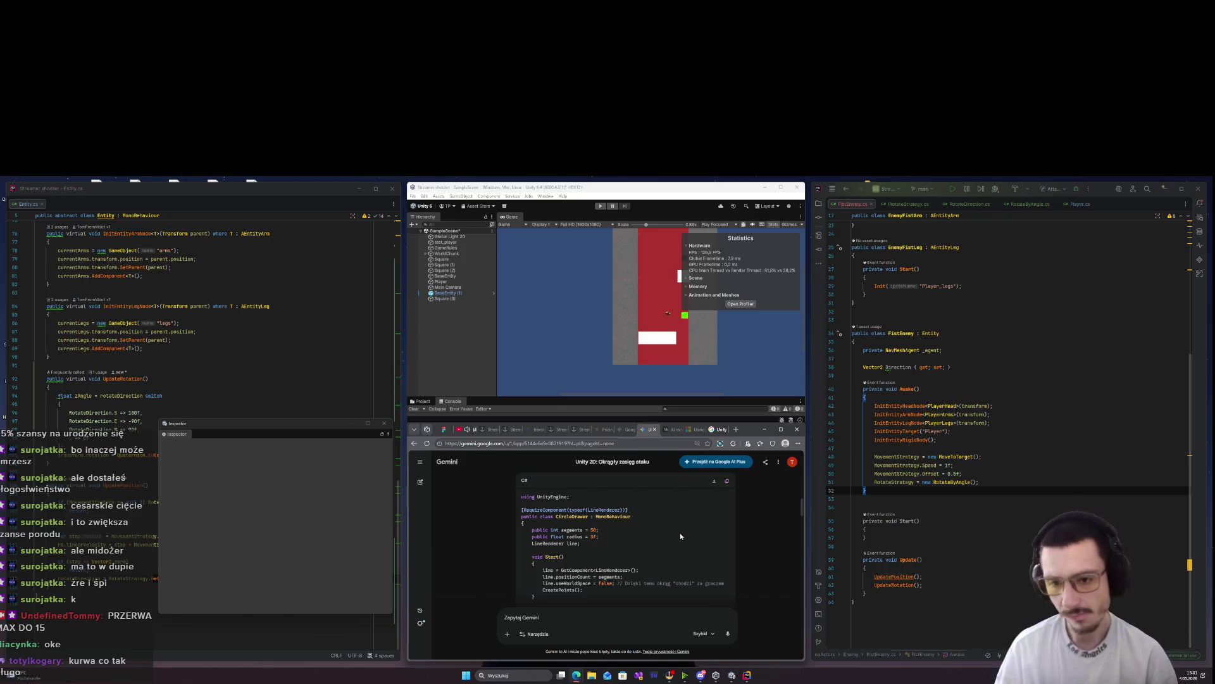
{"action": "scroll", "coordinate": [670, 534], "scroll_direction": "down", "scroll_amount": 5}
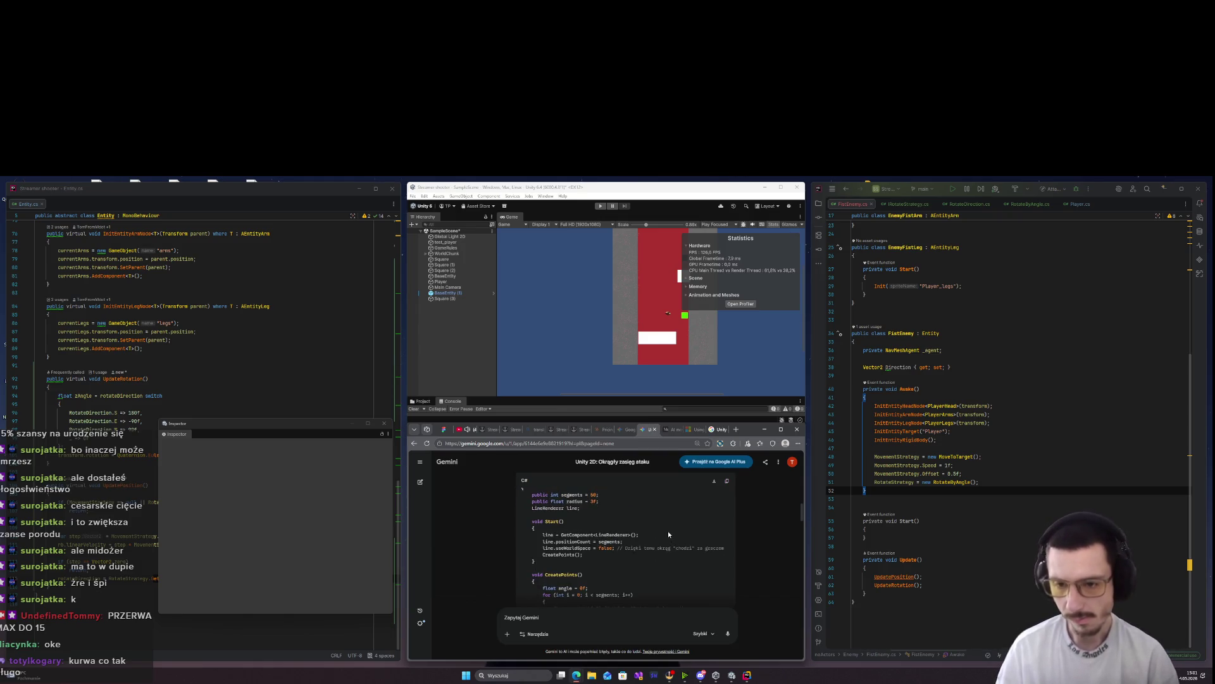
{"action": "scroll", "coordinate": [663, 534], "scroll_direction": "down", "scroll_amount": 3}
{"action": "scroll", "coordinate": [662, 533], "scroll_direction": "up", "scroll_amount": 2}
{"action": "scroll", "coordinate": [662, 530], "scroll_direction": "down", "scroll_amount": 2}
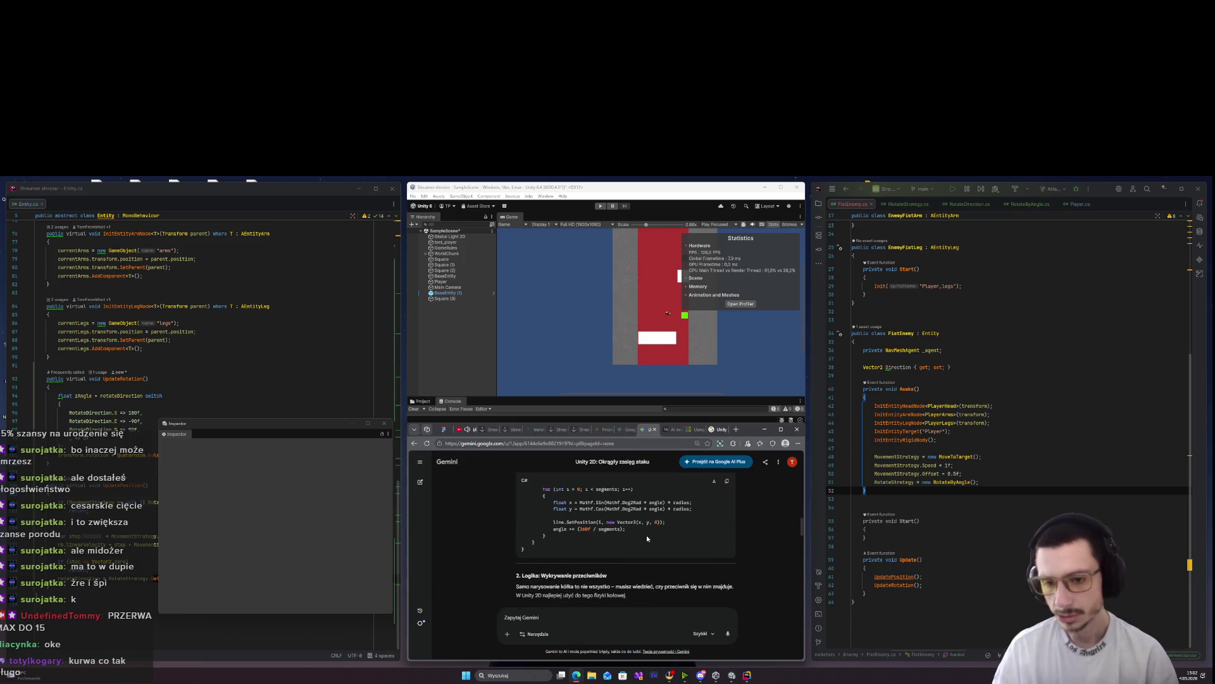
{"action": "scroll", "coordinate": [592, 592], "scroll_direction": "down", "scroll_amount": 1}
{"action": "left_click_drag", "start_coordinate": [518, 557], "coordinate": [633, 550]}
{"action": "left_click", "coordinate": [674, 566]}
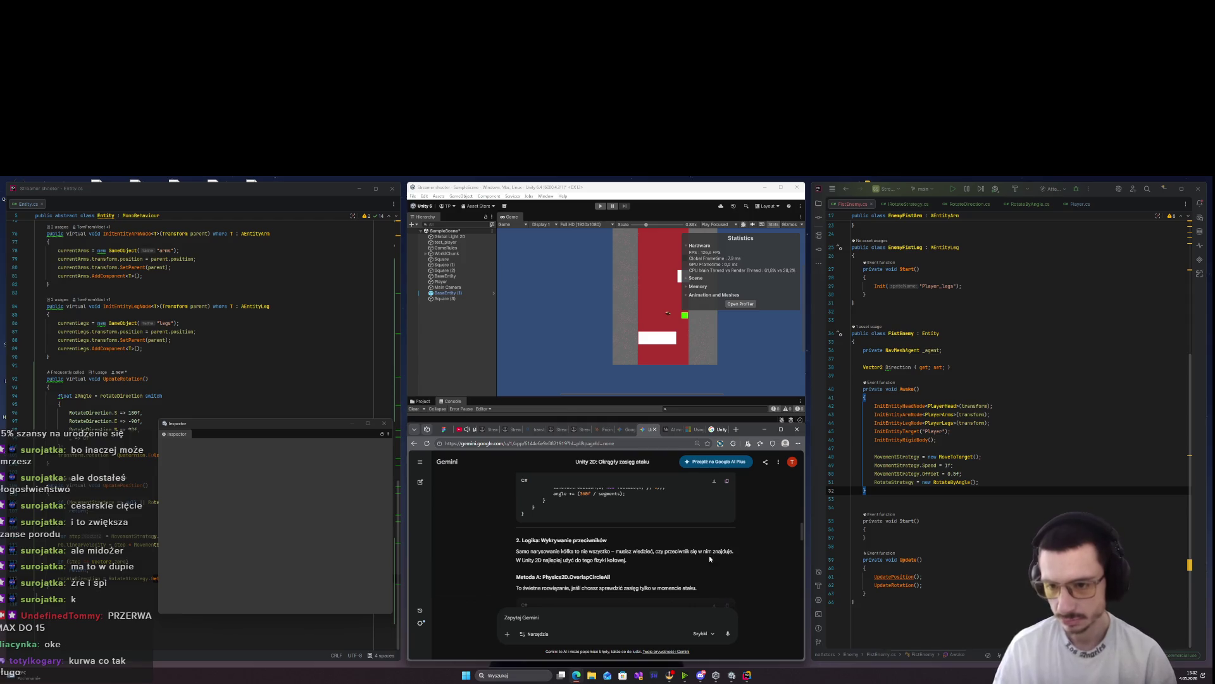
Examine Metoda A's Attack() code using Physics2D.OverlapCircleAll, including the Enemy layer comment
{"action": "left_click_drag", "start_coordinate": [722, 551], "coordinate": [735, 550]}
{"action": "scroll", "coordinate": [578, 550], "scroll_direction": "down", "scroll_amount": 3}
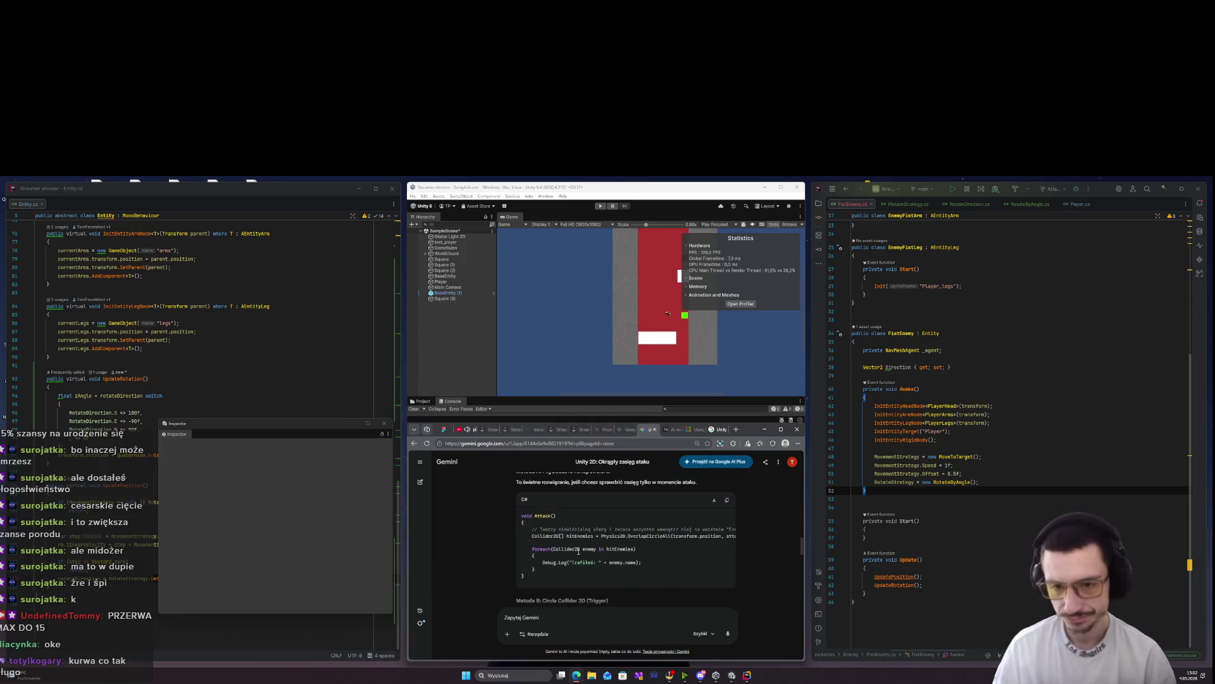
{"action": "left_click_drag", "start_coordinate": [615, 534], "coordinate": [728, 535]}
{"action": "left_click", "coordinate": [571, 548]}
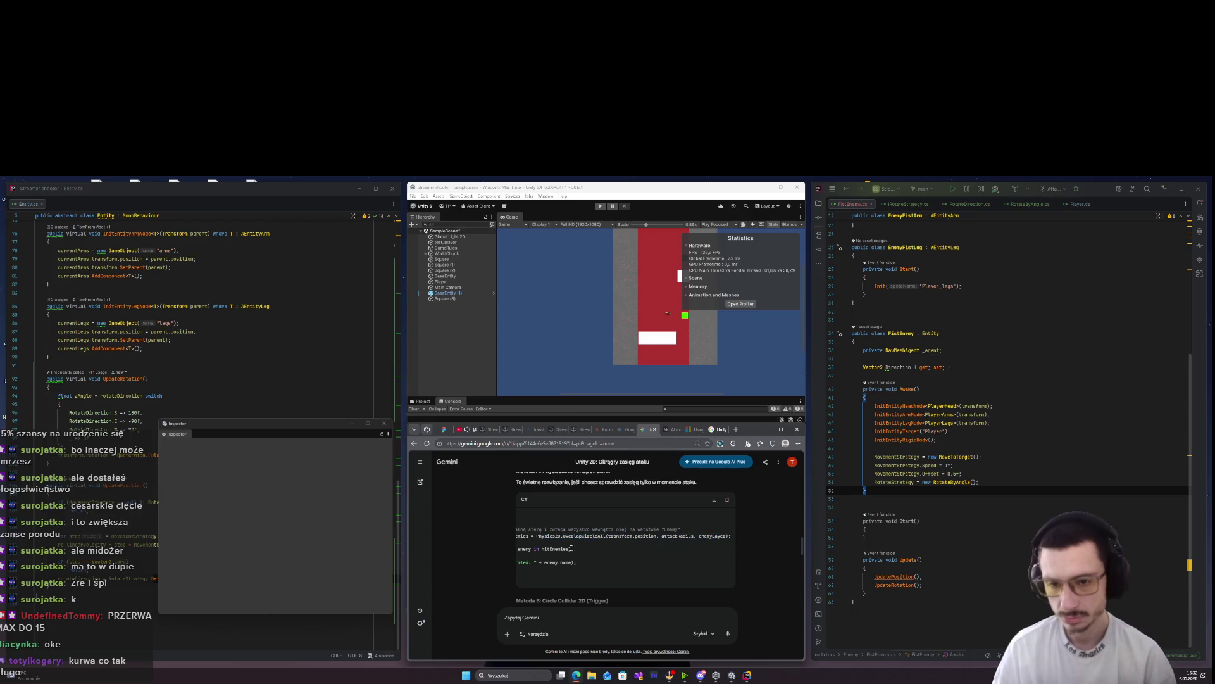
{"action": "left_click_drag", "start_coordinate": [576, 543], "coordinate": [515, 481]}
{"action": "left_click", "coordinate": [635, 548]}
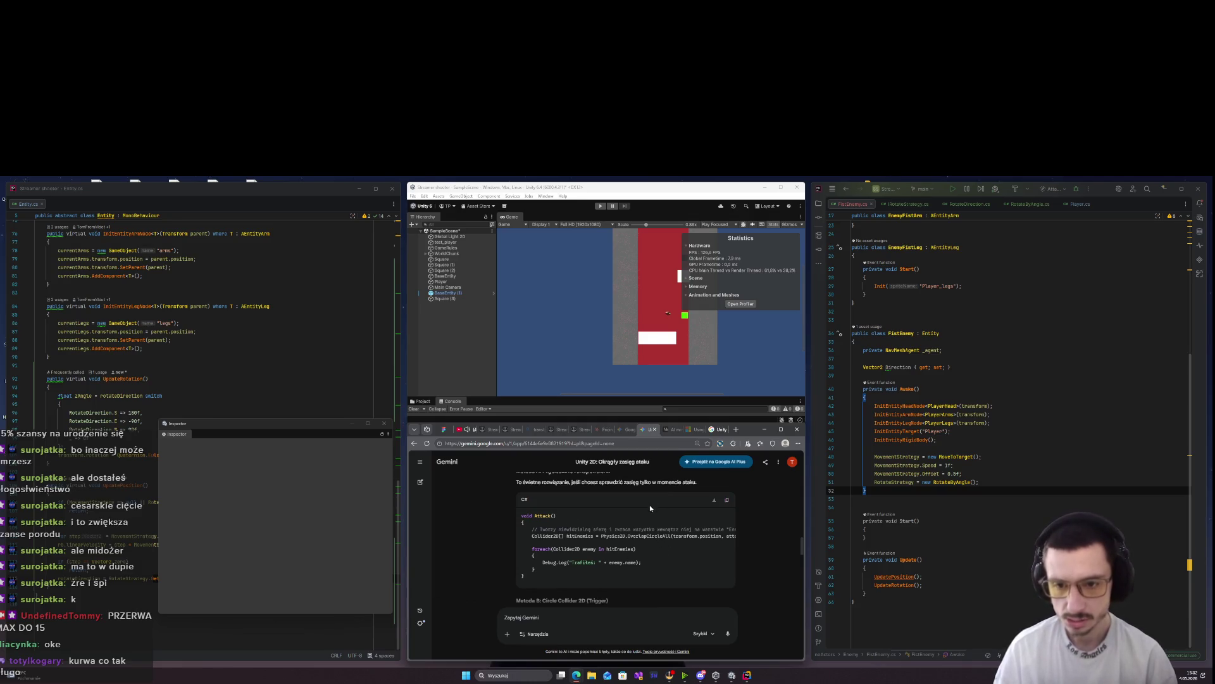
{"action": "mouse_move", "coordinate": [705, 531]}
{"action": "left_mouse_down"}
{"action": "mouse_move", "coordinate": [735, 531]}
{"action": "mouse_move", "coordinate": [535, 537]}
{"action": "mouse_move", "coordinate": [707, 510]}
{"action": "left_mouse_up"}
{"action": "left_click", "coordinate": [572, 547]}
Return to the FistEnemy code in Rider and show the project file tree
{"action": "key", "text": "alt+Tab"}
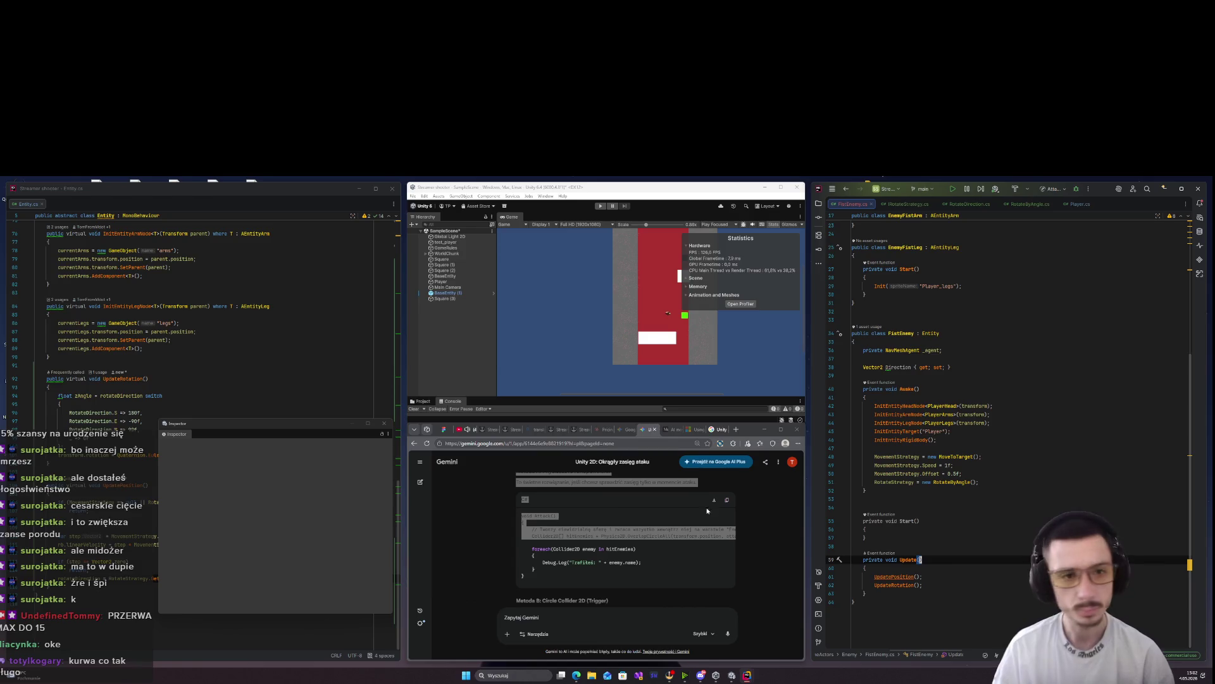
{"action": "left_click", "coordinate": [977, 333]}
{"action": "left_click", "coordinate": [819, 203]}
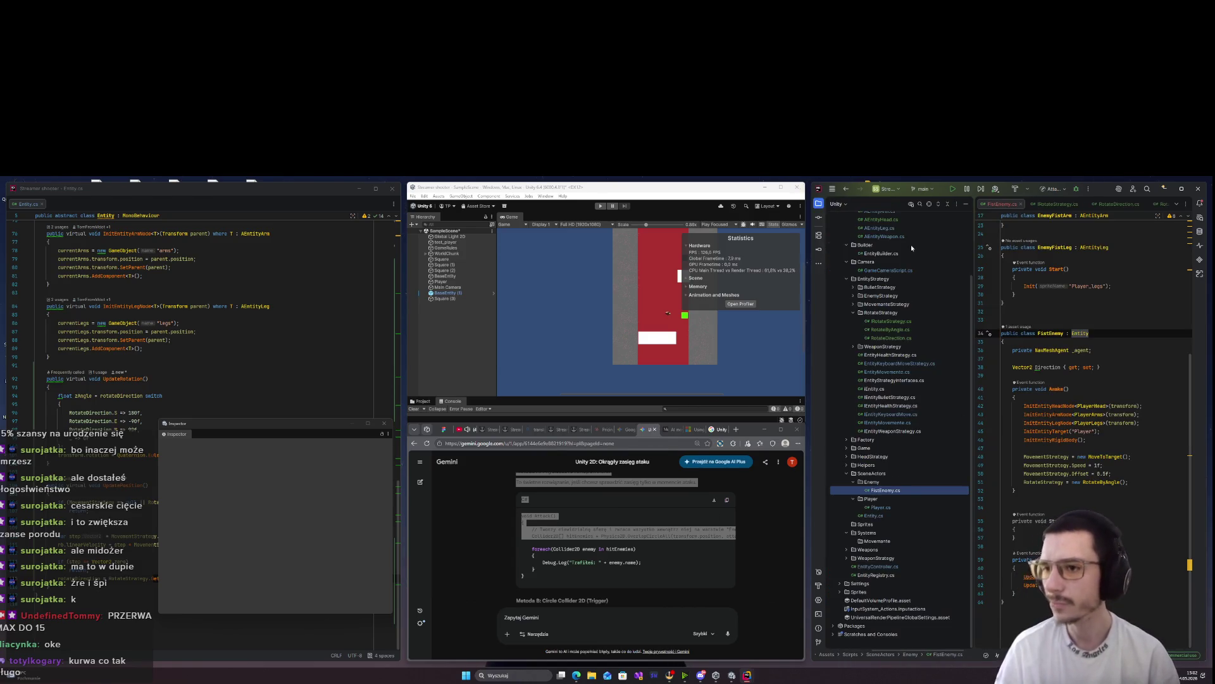
Create a new folder named Attack inside Scripts/EntityStrategy
{"action": "right_click", "coordinate": [868, 279]}
{"action": "mouse_move", "coordinate": [899, 284]}
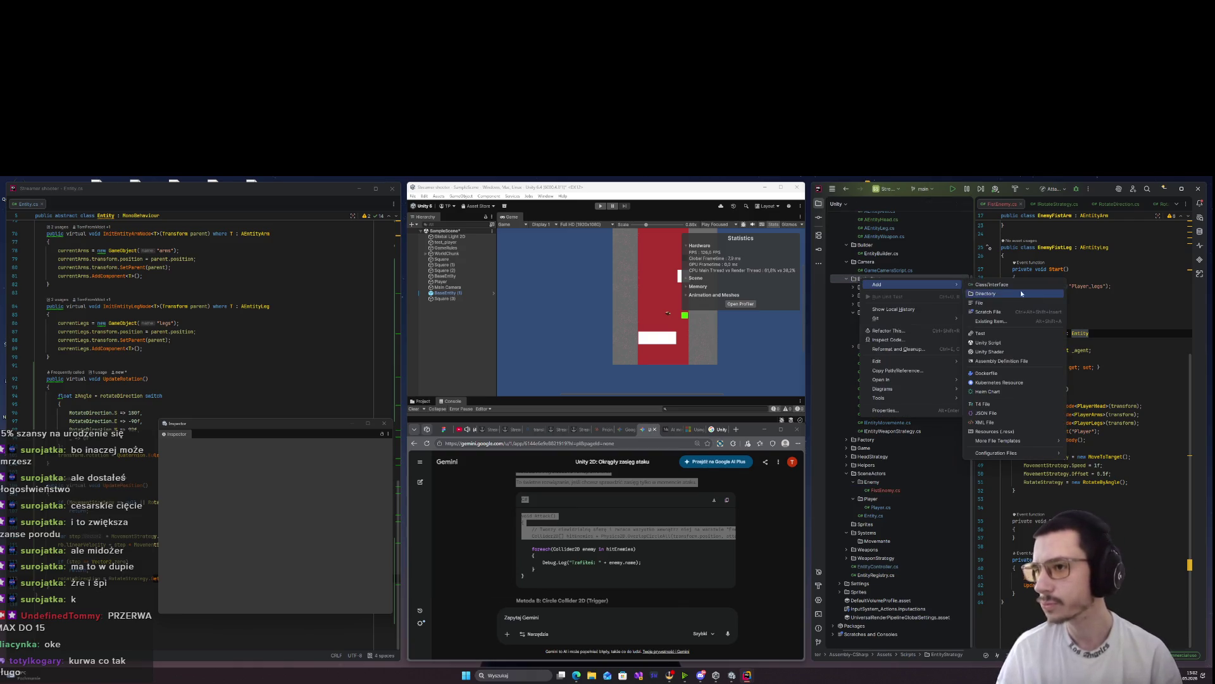
{"action": "left_click", "coordinate": [1020, 295]}
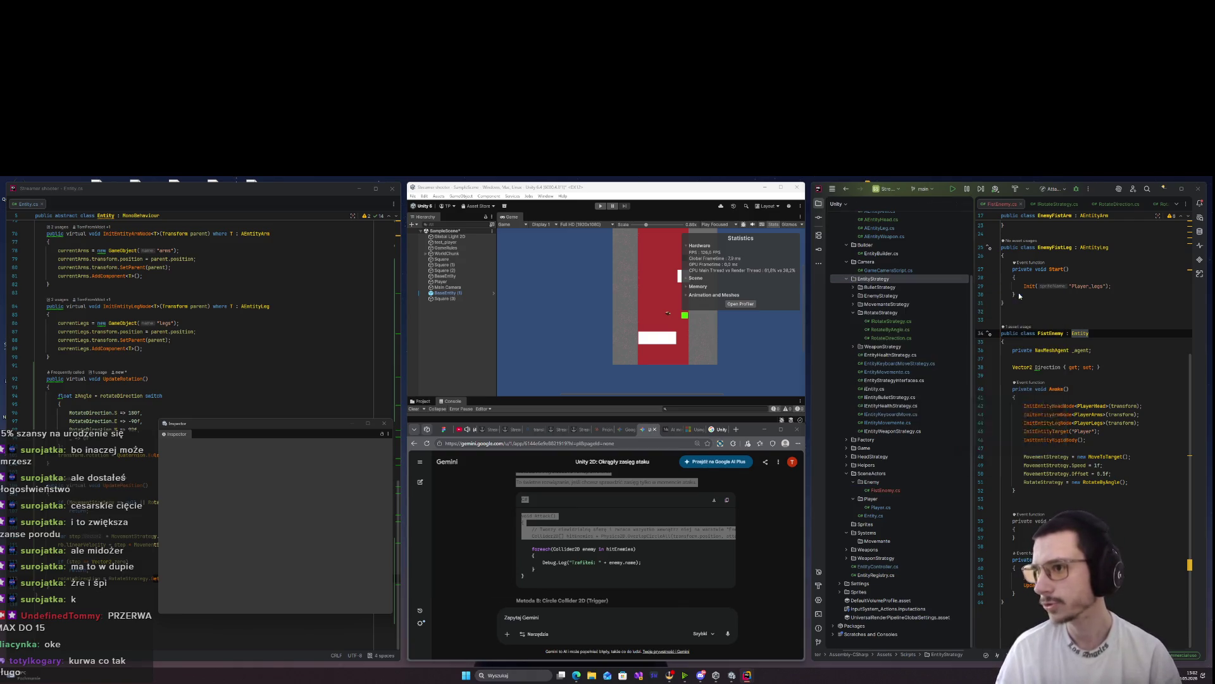
{"action": "type", "text": "Attack"}
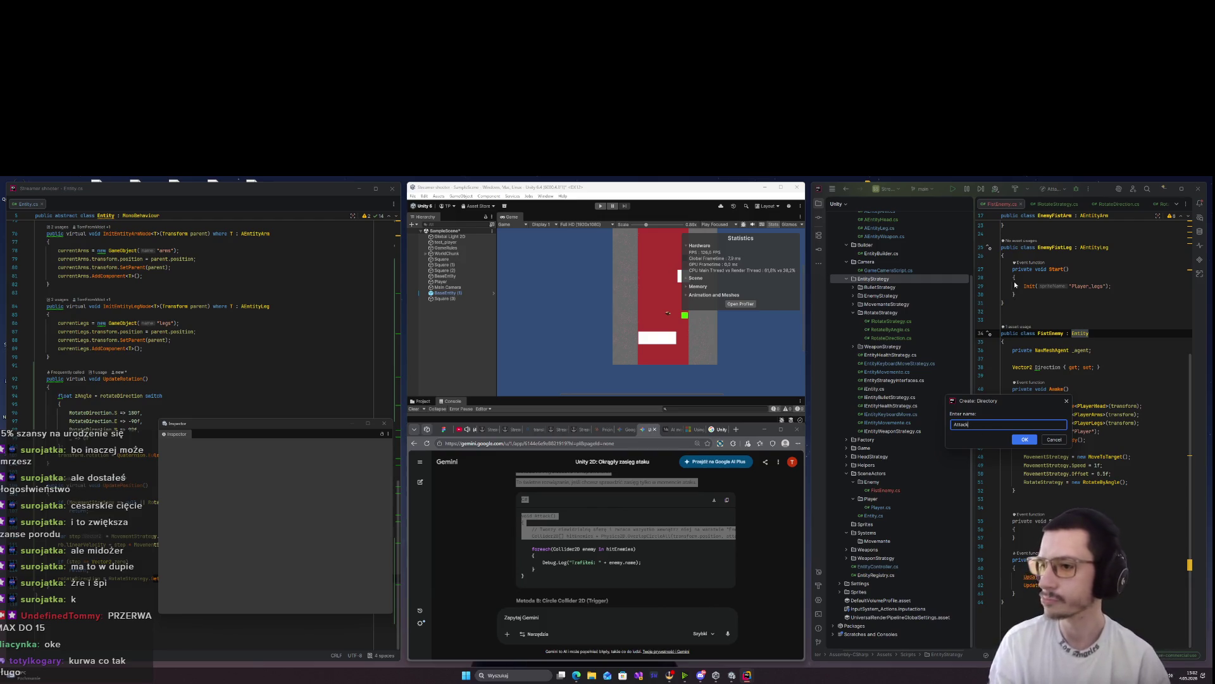
{"action": "key", "text": "Return"}
{"action": "right_click", "coordinate": [872, 287]}
Rename the Attack folder to AttackStrategy and cancel the accidental folder move
{"action": "mouse_move", "coordinate": [888, 290]}
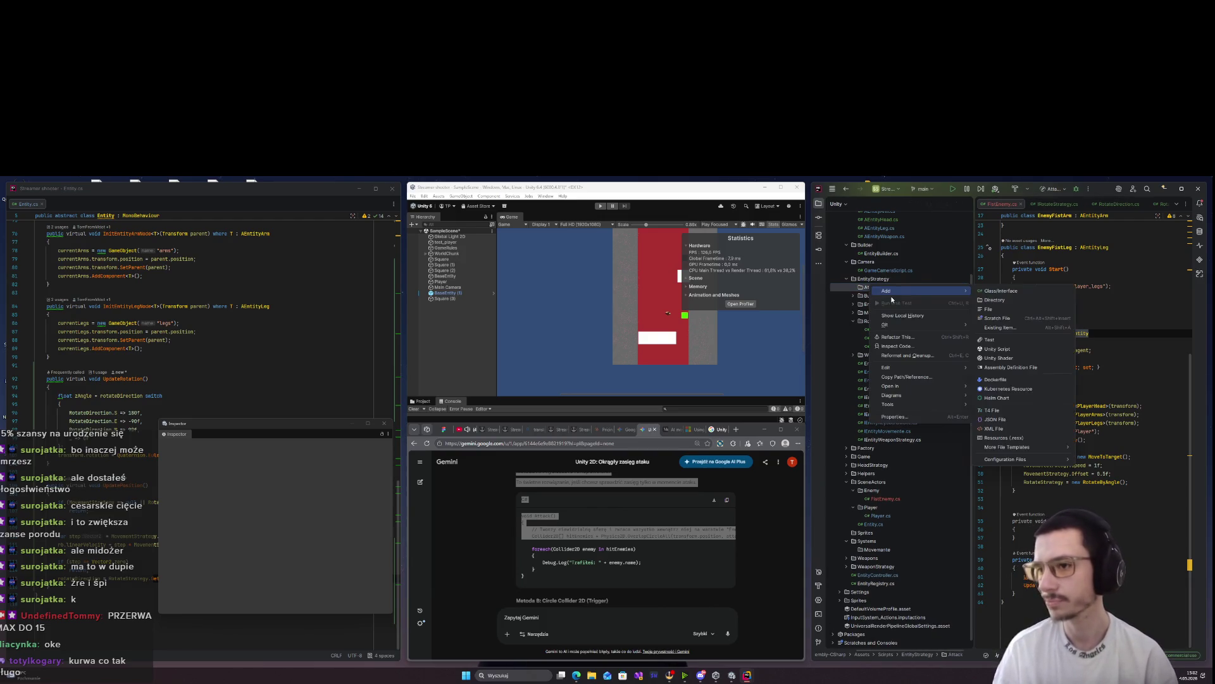
{"action": "mouse_move", "coordinate": [918, 368]}
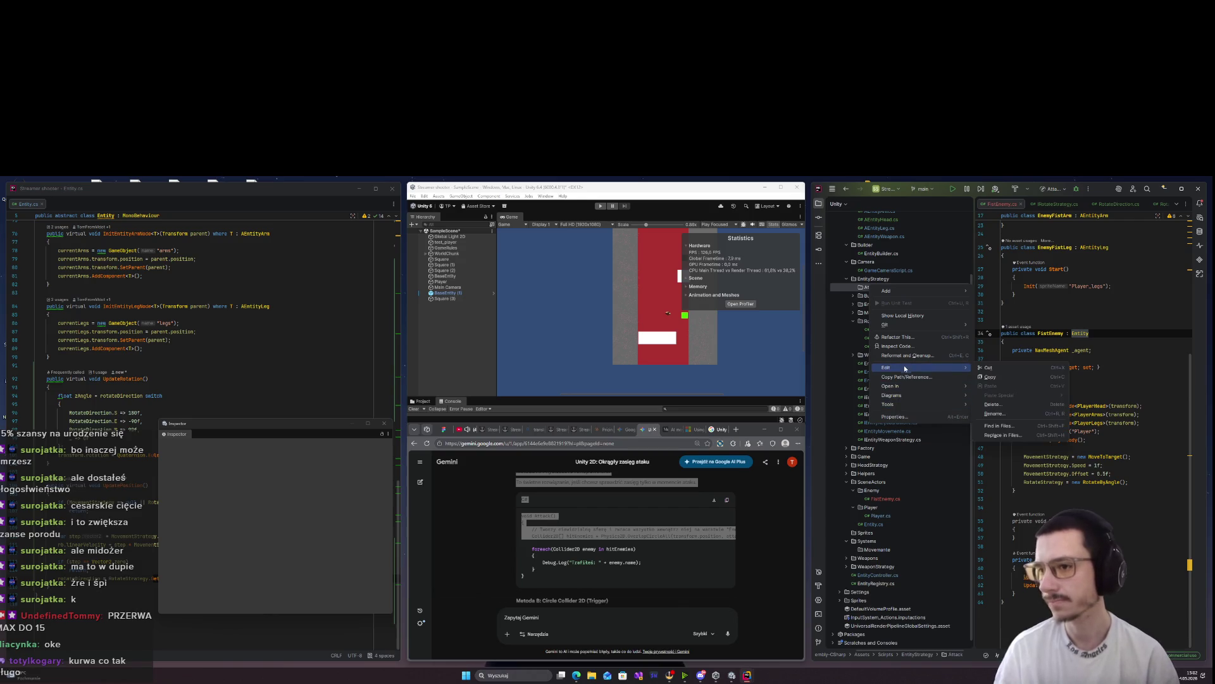
{"action": "left_click", "coordinate": [1009, 412]}
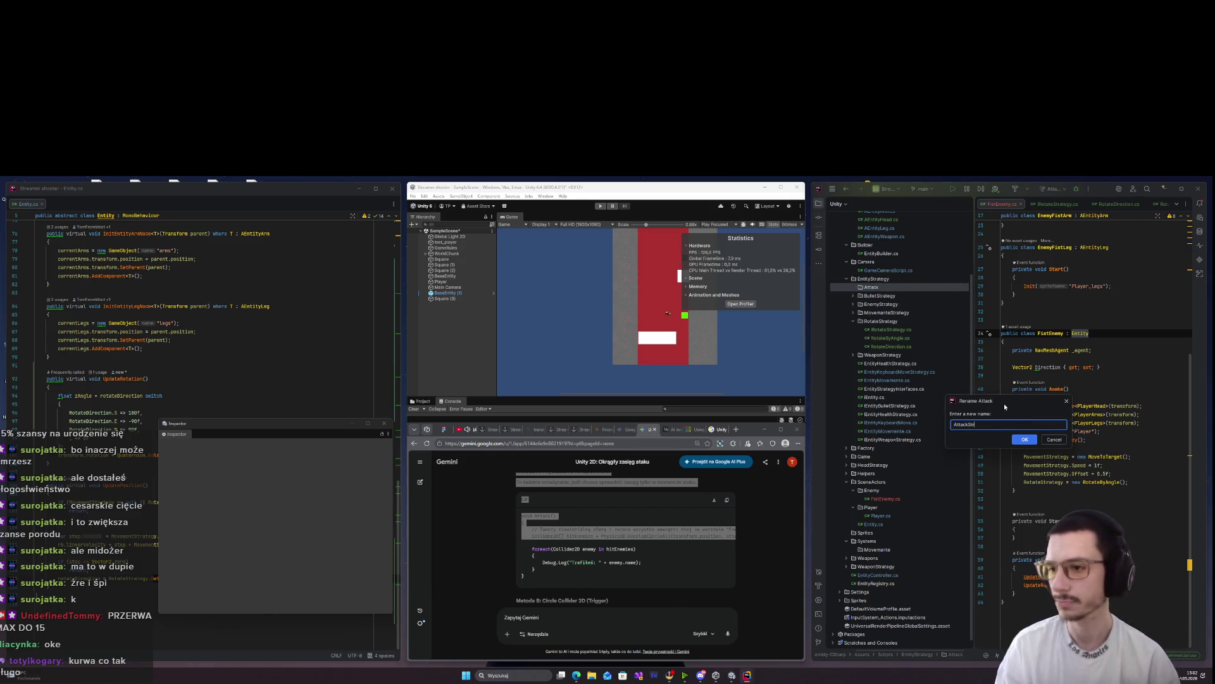
{"action": "left_click", "coordinate": [1024, 440]}
{"action": "left_click_drag", "start_coordinate": [880, 310], "coordinate": [895, 297]}
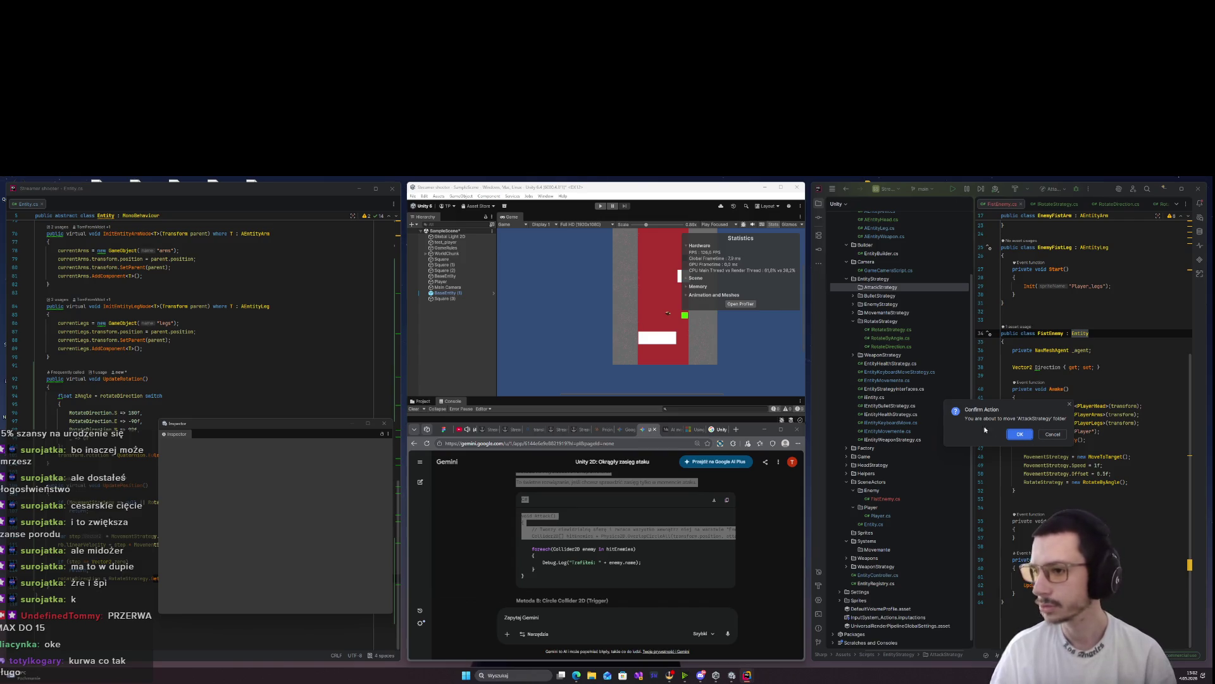
{"action": "left_click", "coordinate": [1053, 434]}
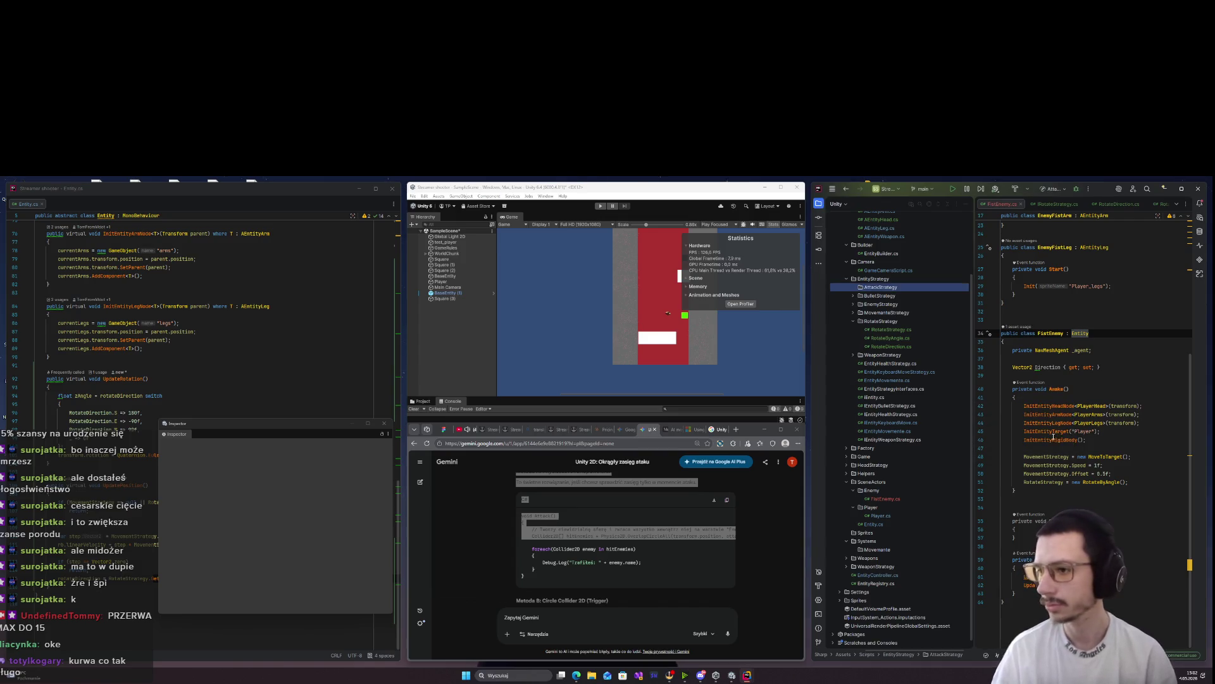
Add an IAttackStrategy file in AttackStrategy and clear its generated class template
{"action": "right_click", "coordinate": [878, 291]}
{"action": "mouse_move", "coordinate": [949, 294]}
{"action": "left_click", "coordinate": [1026, 297]}
{"action": "type", "text": "IAttackStrategy"}
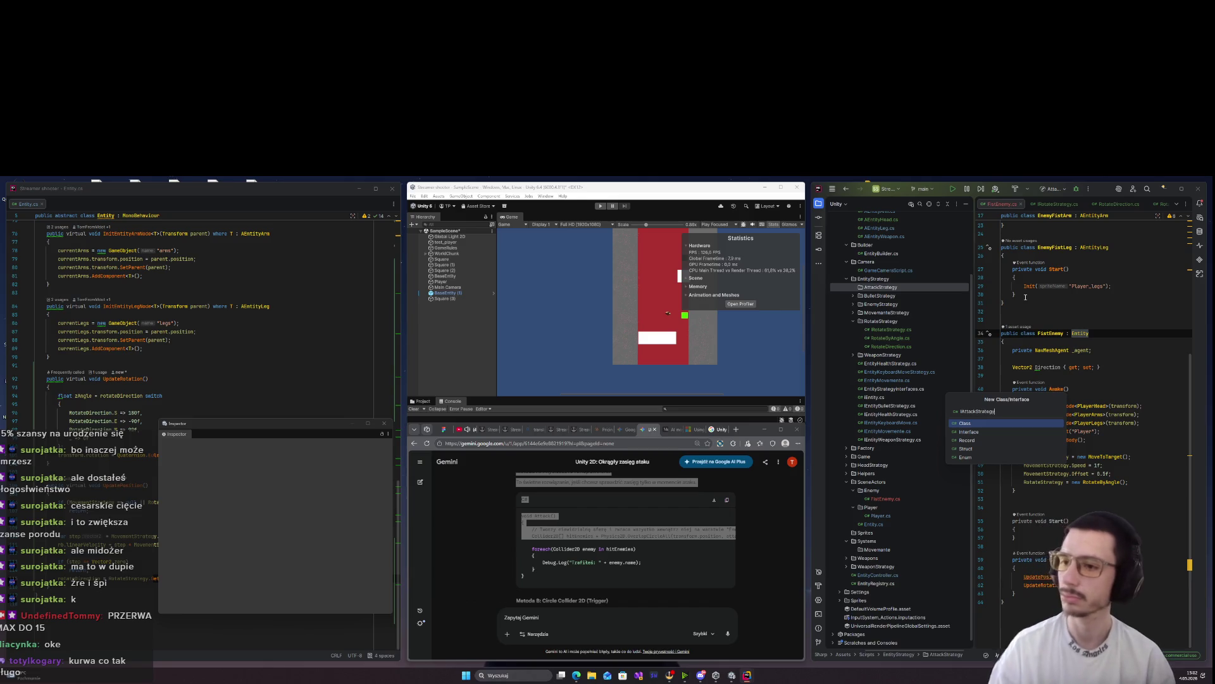
{"action": "key", "text": "Return"}
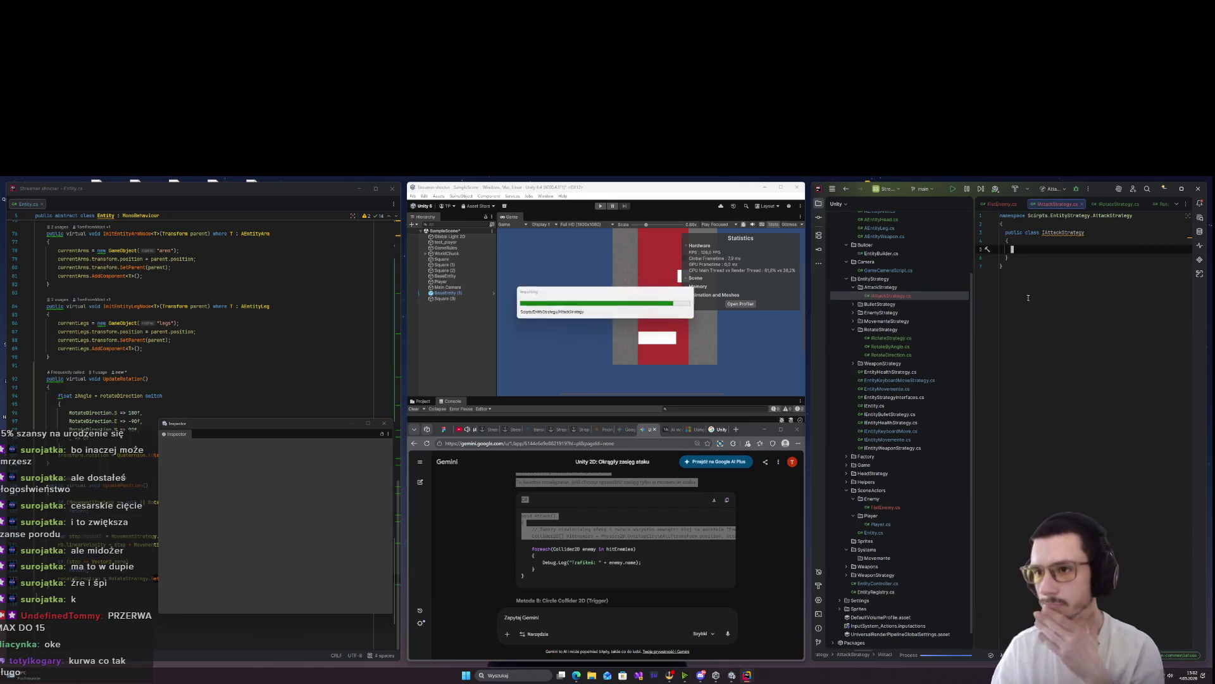
{"action": "key", "text": "ctrl+a"}
{"action": "key", "text": "BackSpace"}
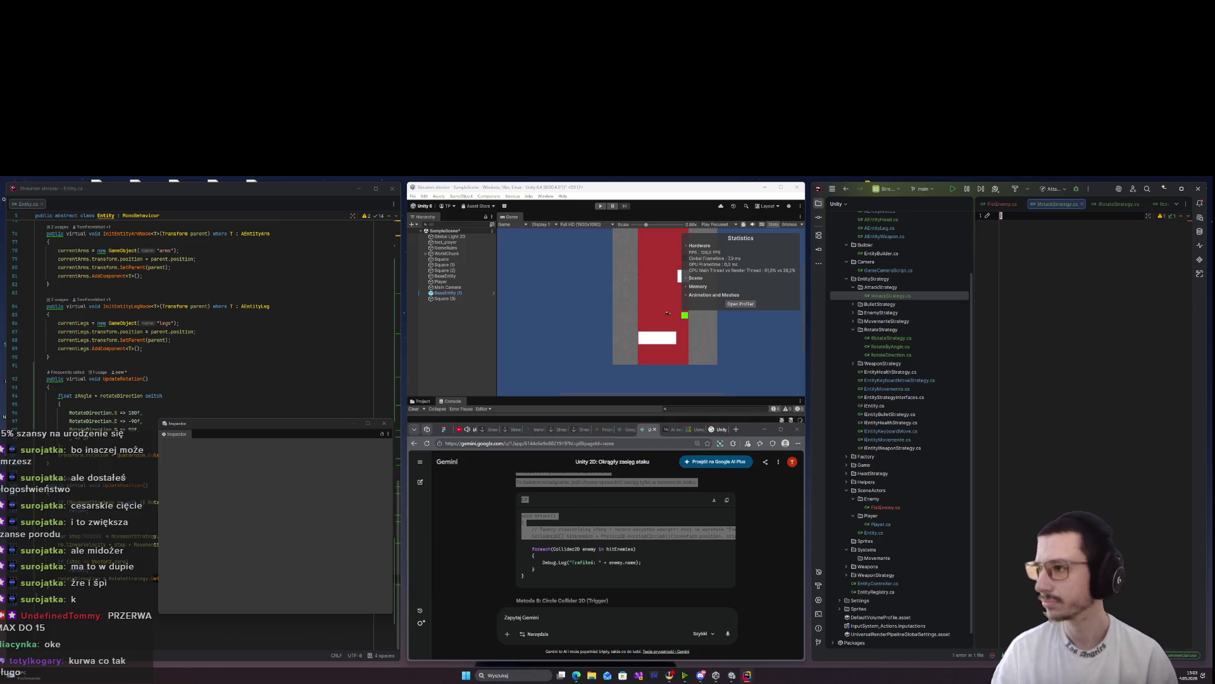
Declare 'public interface IAttackStrategy' with an empty body
{"action": "key", "text": "Return"}
{"action": "key", "text": "Return"}
{"action": "type", "text": "public inter"}
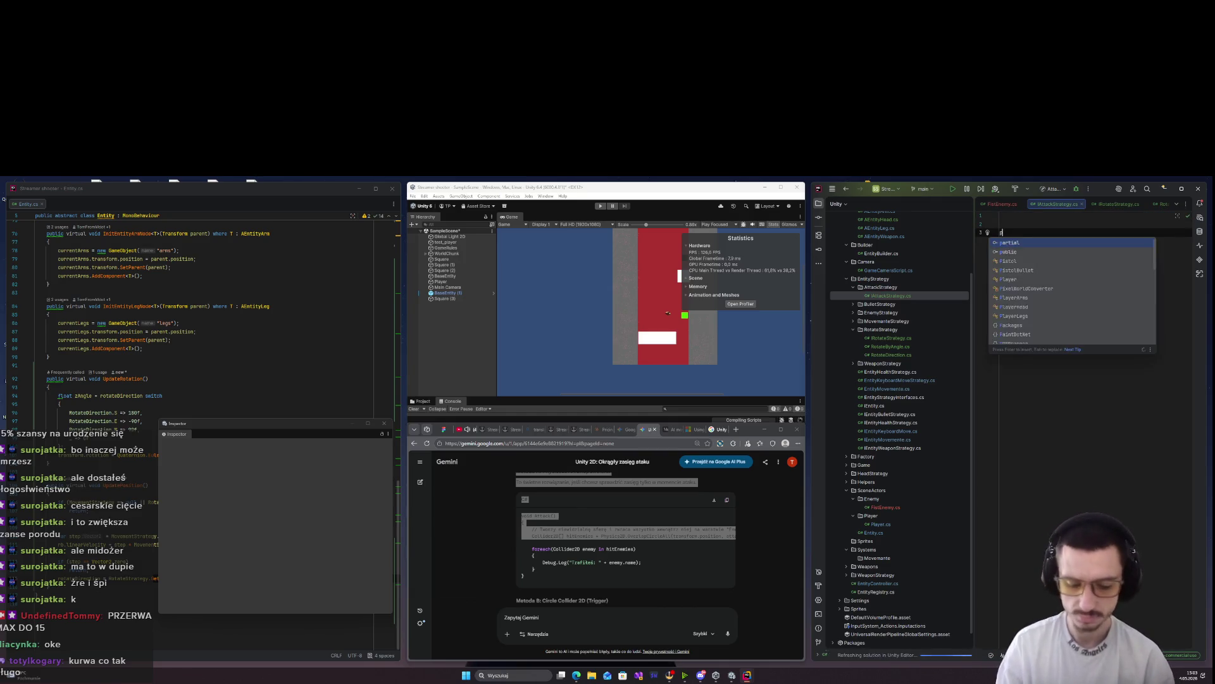
{"action": "key", "text": "Return"}
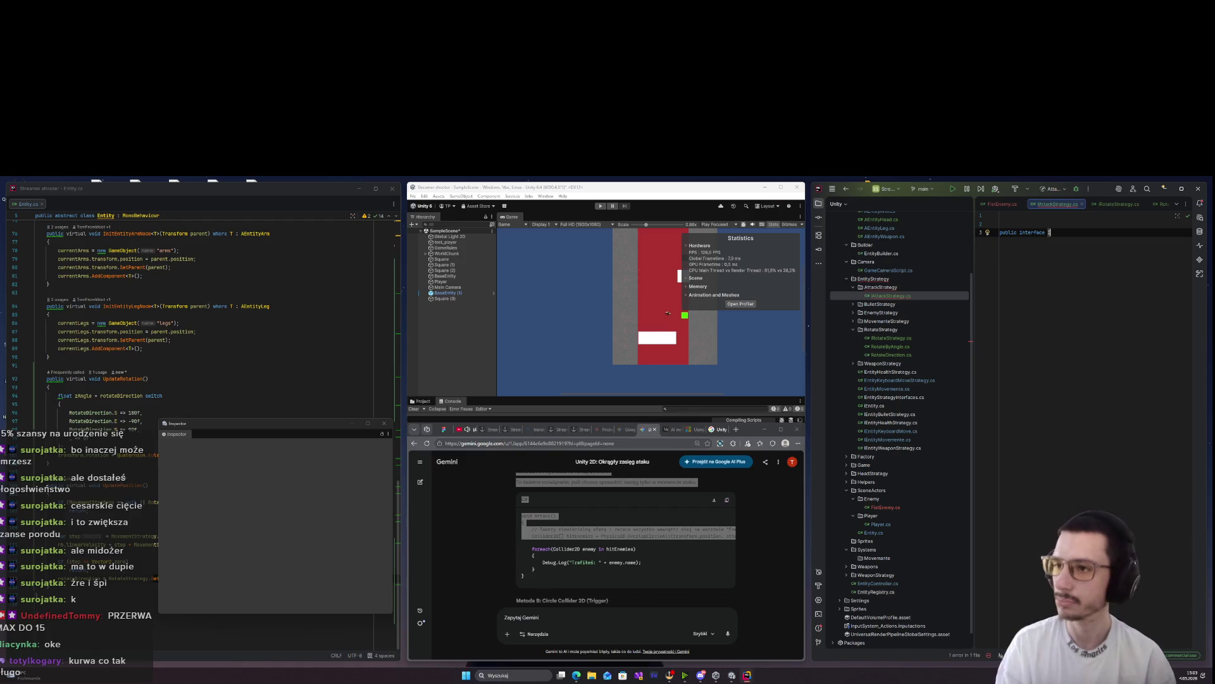
{"action": "type", "text": "ackStrategy"}
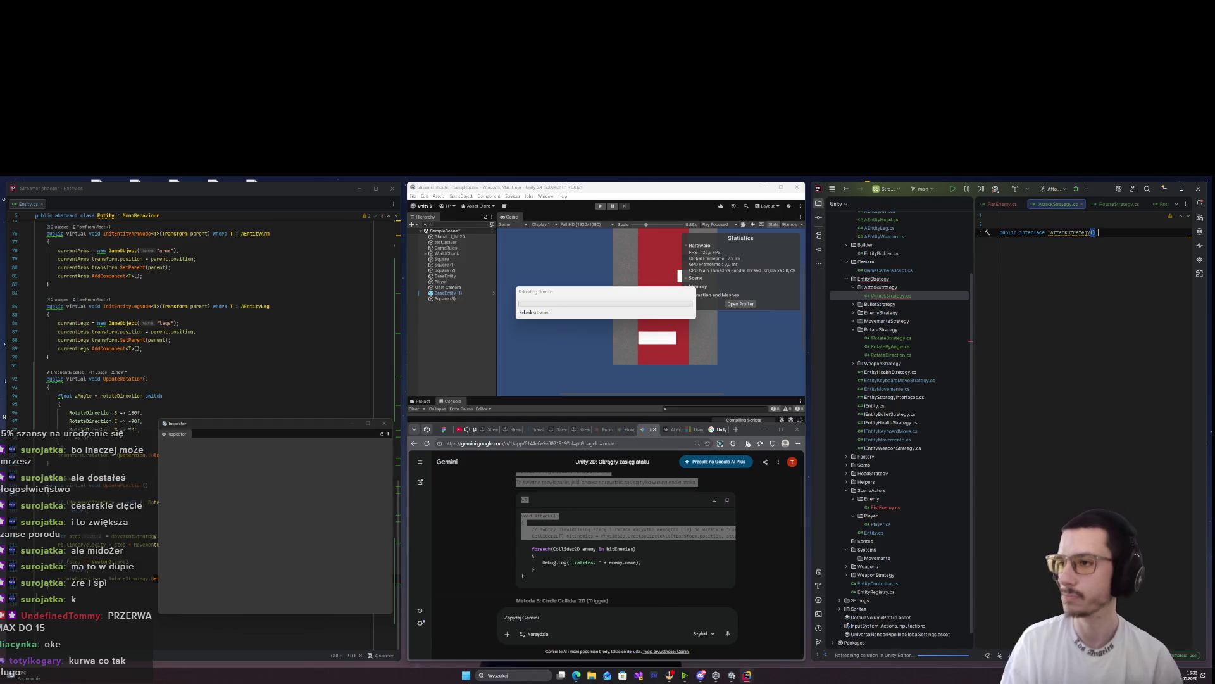
{"action": "key", "text": "Return"}
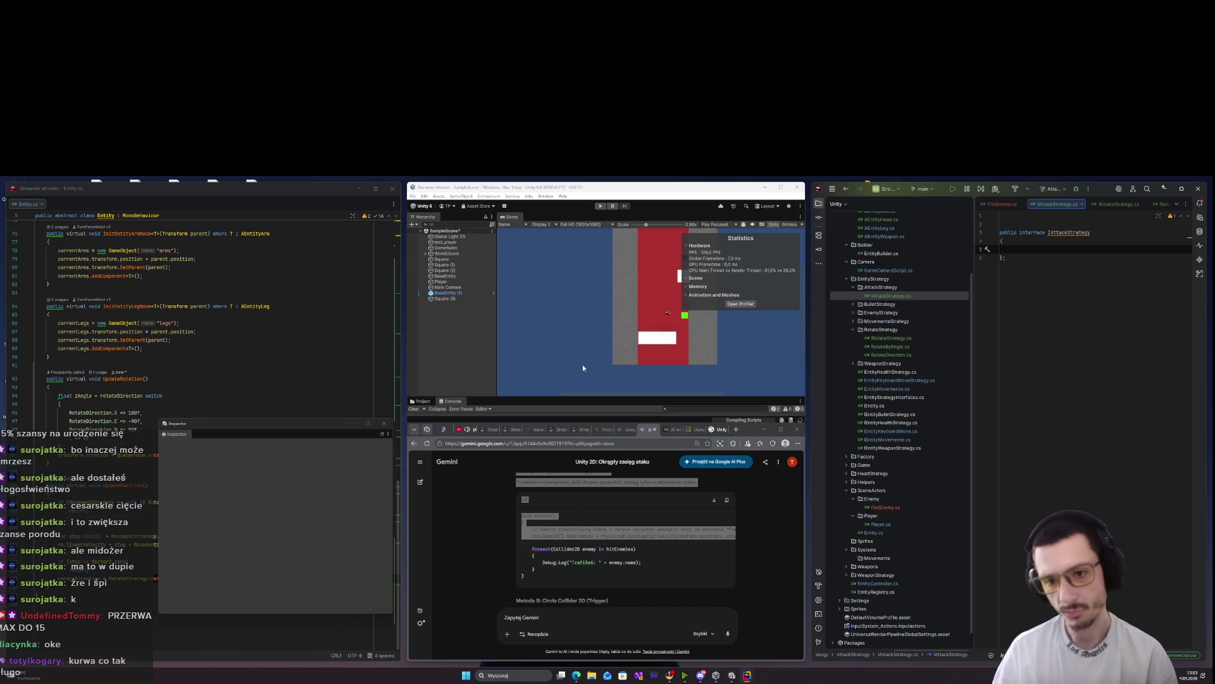
Add the 'void Attack();' method declaration inside the IAttackStrategy interface
{"action": "mouse_move", "coordinate": [753, 429]}
{"action": "left_mouse_down"}
{"action": "mouse_move", "coordinate": [723, 400]}
{"action": "mouse_move", "coordinate": [741, 423]}
{"action": "left_mouse_up"}
{"action": "left_click", "coordinate": [1017, 253]}
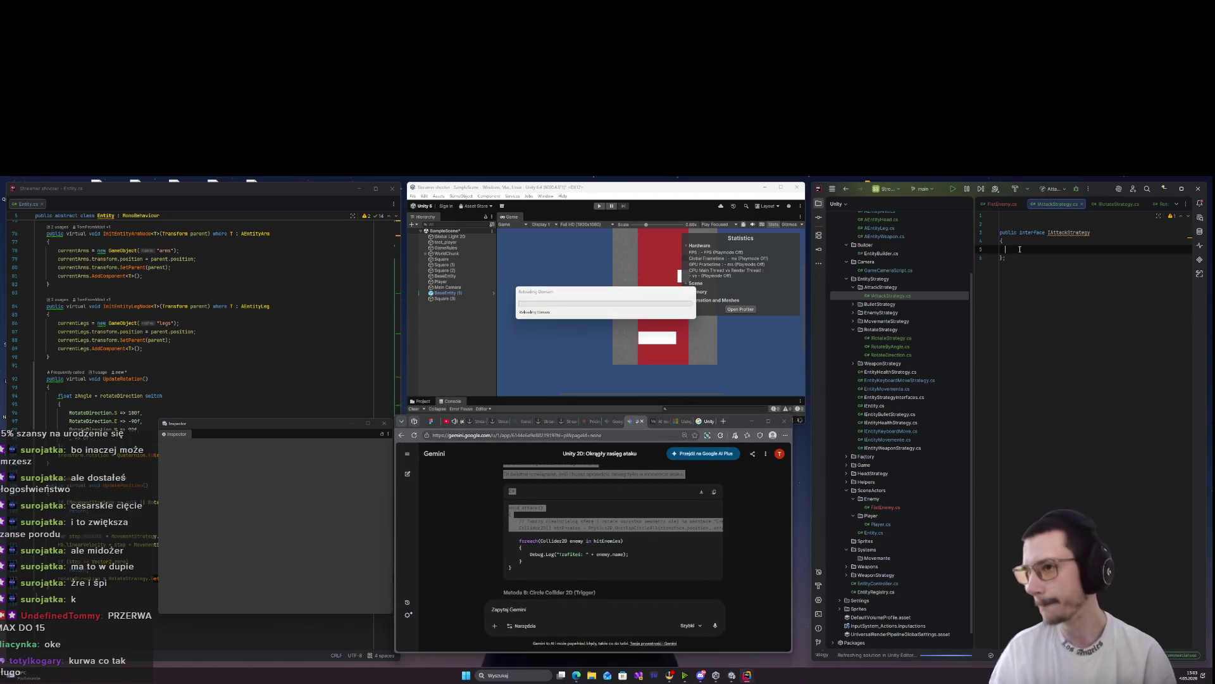
{"action": "type", "text": "void Attack"}
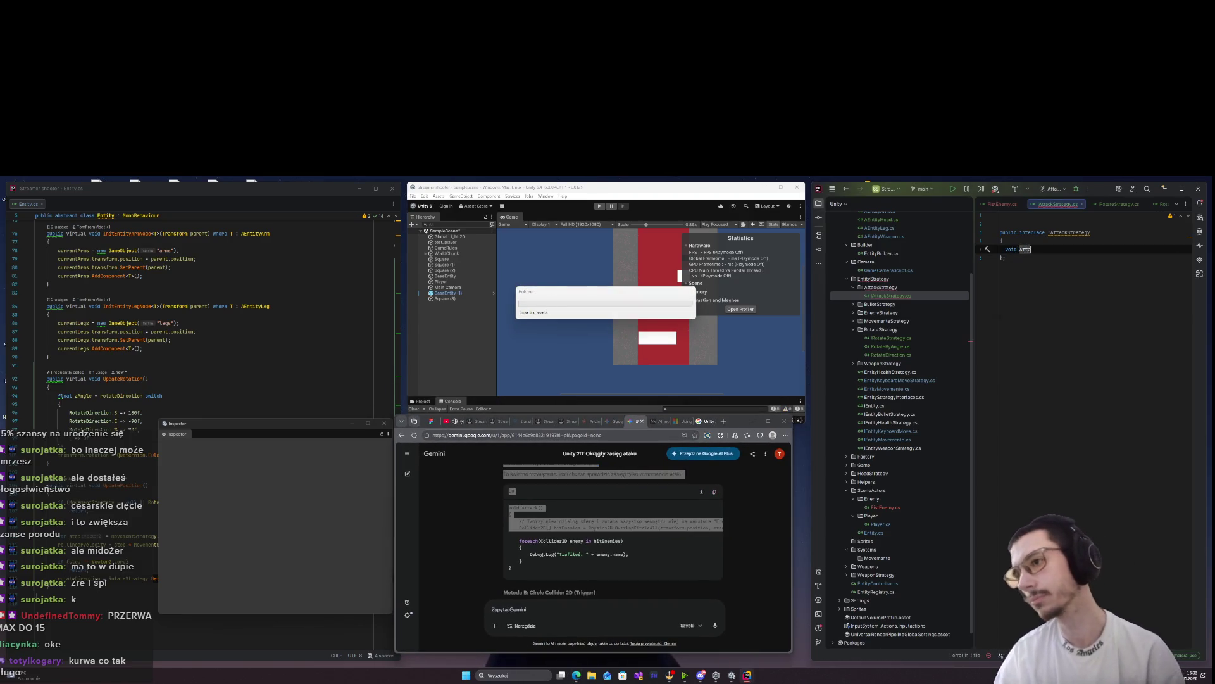
{"action": "type", "text": "();"}
{"action": "key", "text": "Escape"}
{"action": "key", "text": "Return"}
{"action": "key", "text": "Return"}
{"action": "key", "text": "BackSpace"}
{"action": "key", "text": "BackSpace"}
{"action": "key", "text": "Down"}
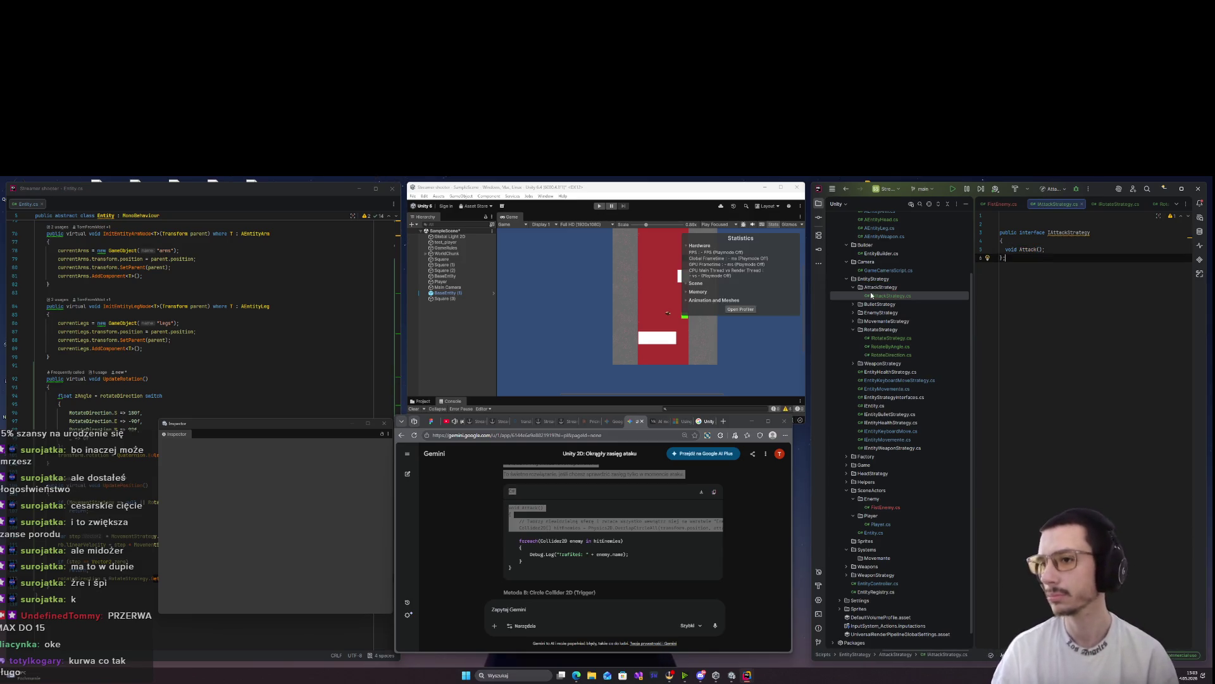
{"action": "right_click", "coordinate": [881, 287]}
Add a FistAttack class file in AttackStrategy and clear its template code
{"action": "mouse_move", "coordinate": [934, 293]}
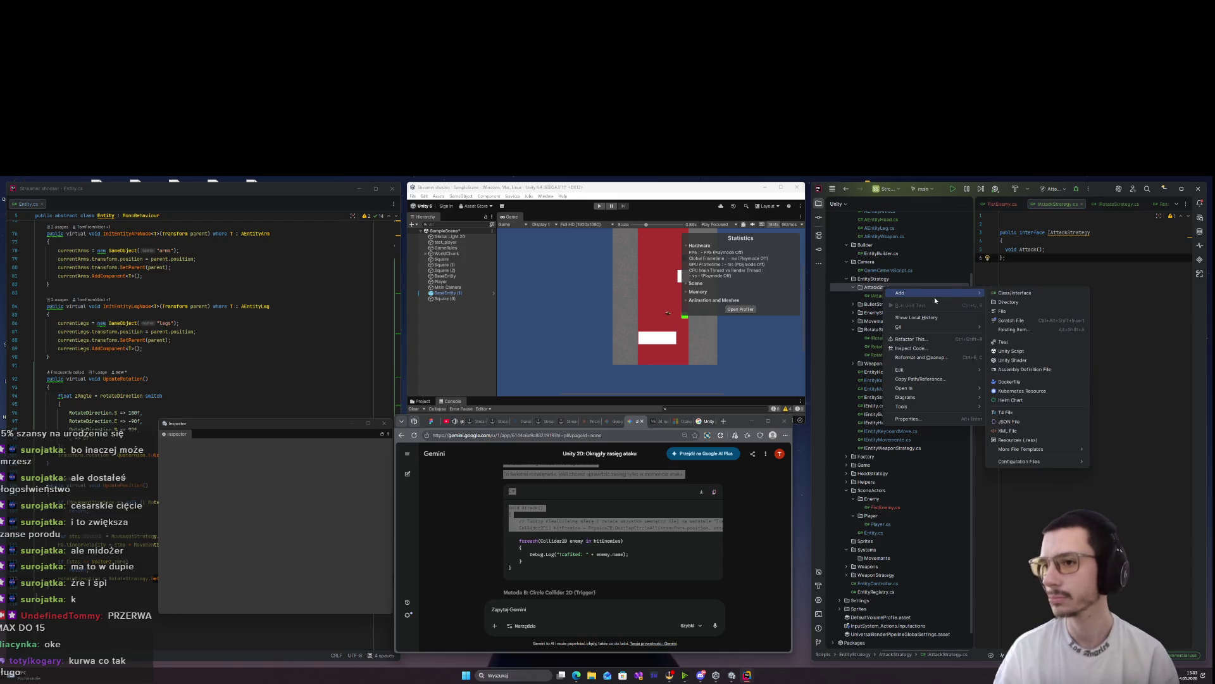
{"action": "left_click", "coordinate": [1008, 293]}
{"action": "type", "text": "FistAttack"}
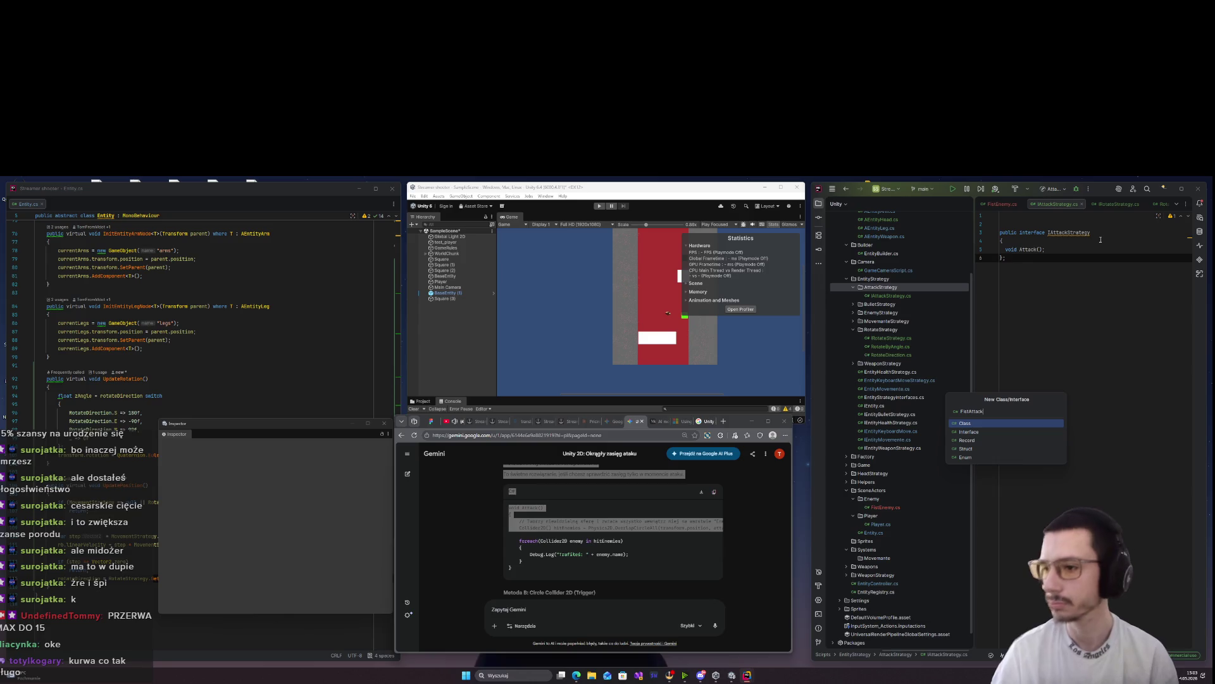
{"action": "key", "text": "Return"}
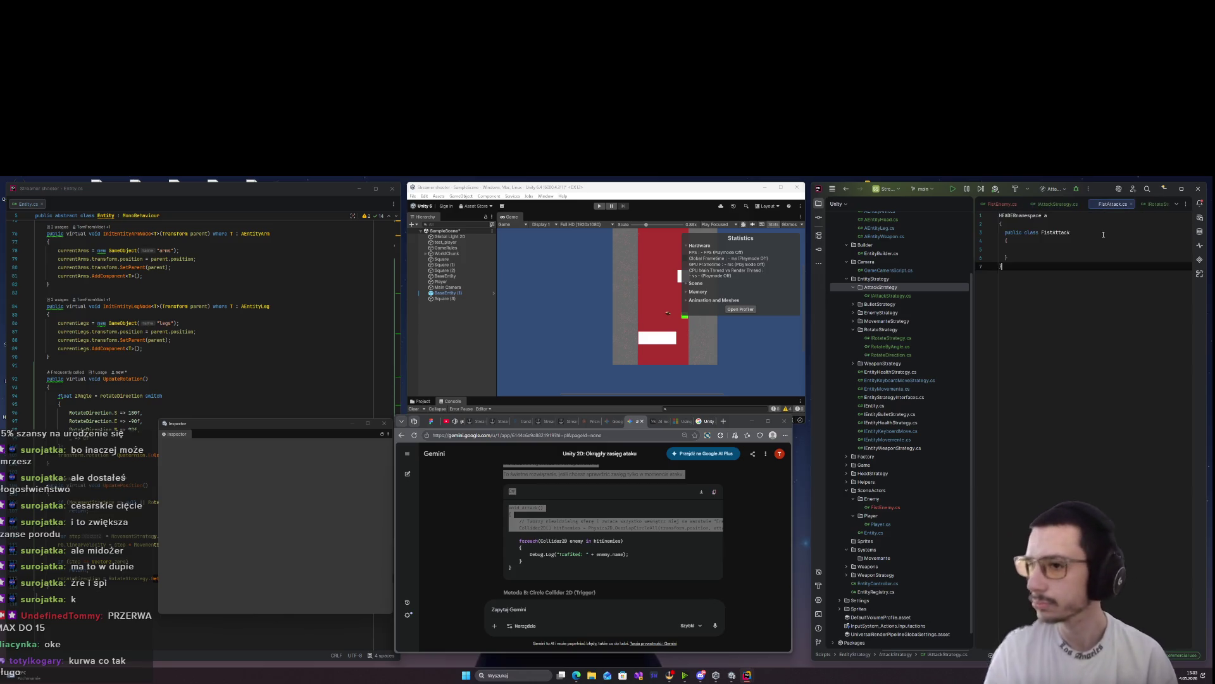
{"action": "key", "text": "ctrl+a"}
{"action": "key", "text": "BackSpace"}
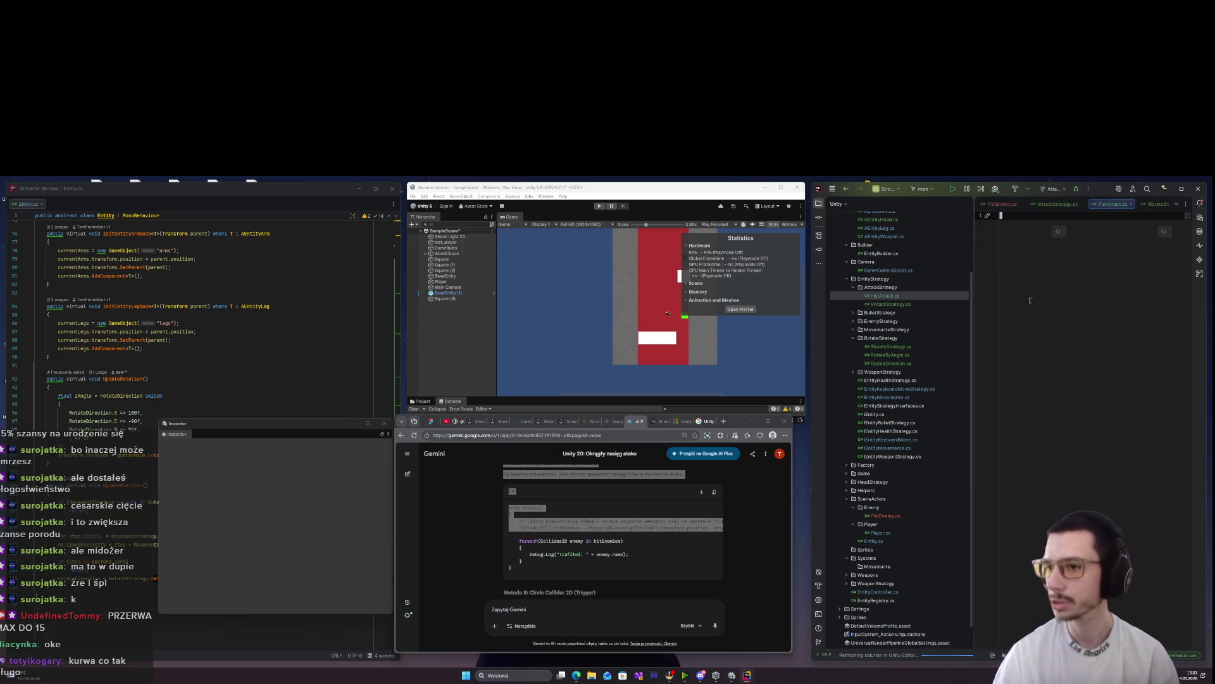
Start FistAttack.cs with 'using UnityEngine;' and paste in the copied code
{"action": "type", "text": "i"}
{"action": "key", "text": "BackSpace"}
{"action": "type", "text": "us"}
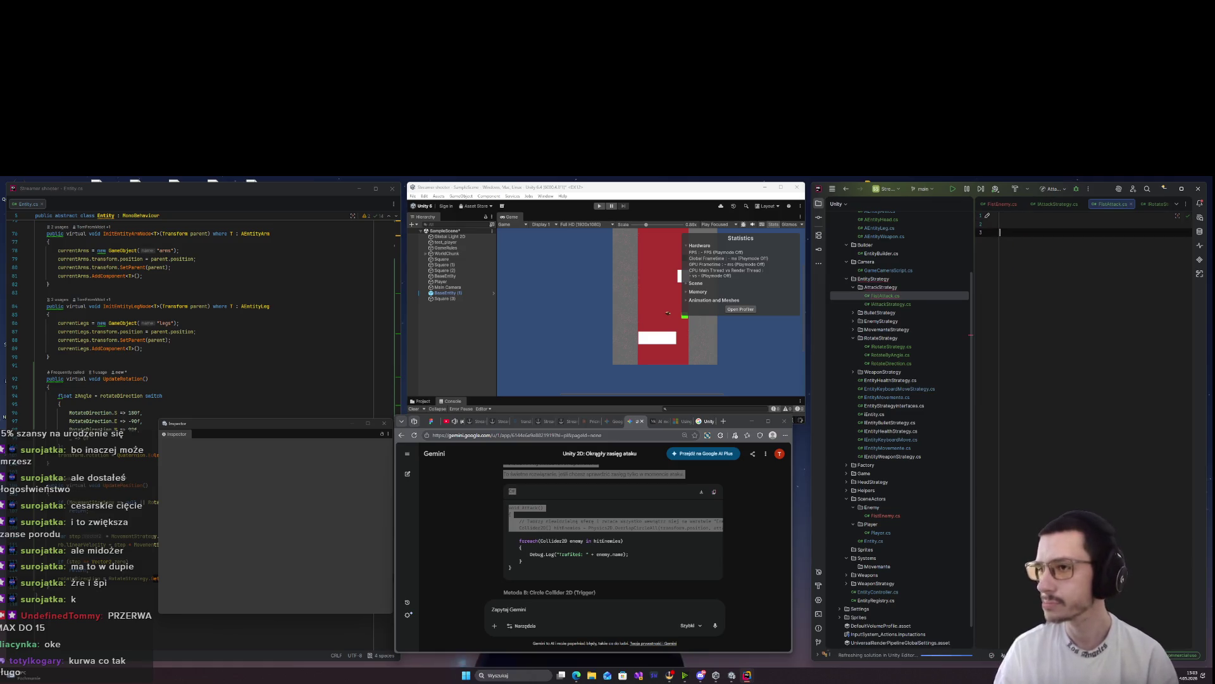
{"action": "type", "text": "ing U"}
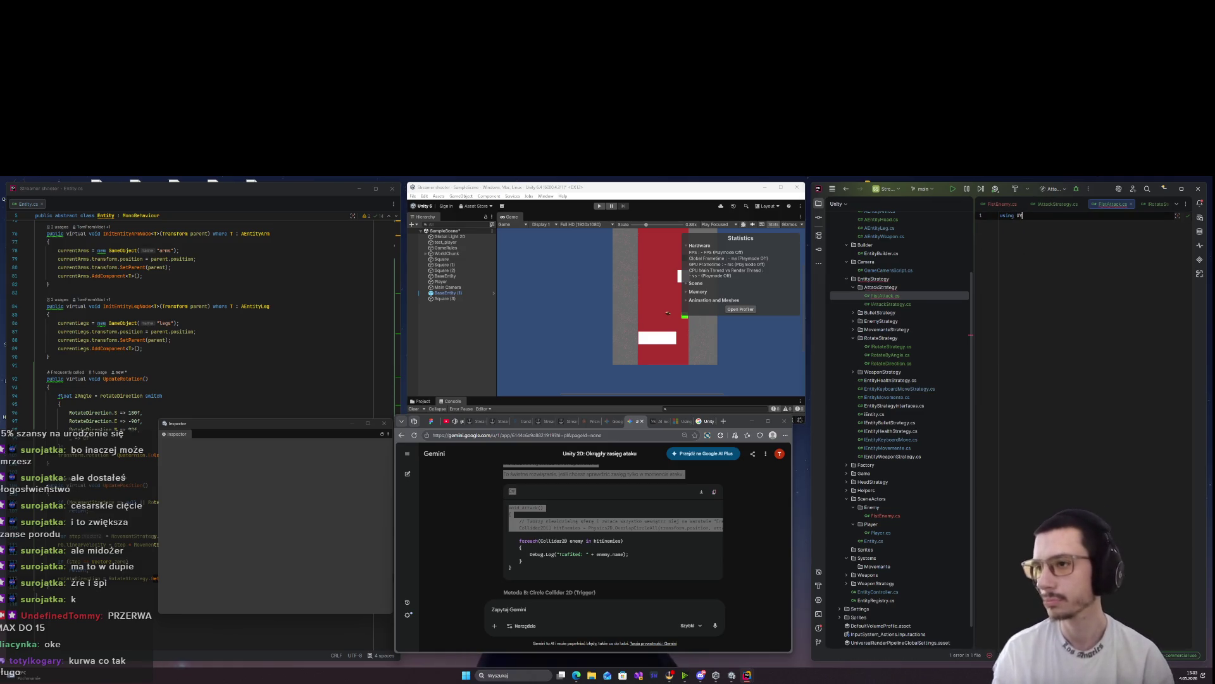
{"action": "type", "text": "n"}
{"action": "key", "text": "Return"}
{"action": "key", "text": "Return"}
{"action": "key", "text": "Return"}
{"action": "key", "text": "Return"}
{"action": "type", "text": "ublic"}
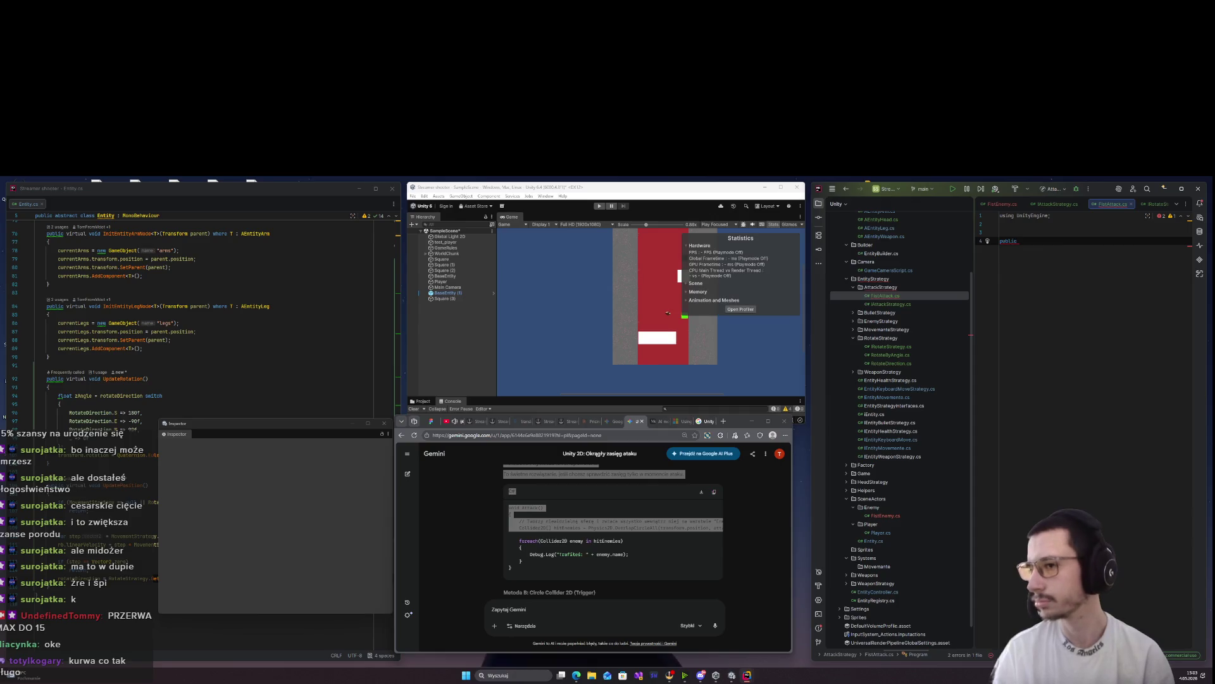
{"action": "key", "text": "ctrl+v"}
{"action": "key", "text": "ctrl+v"}
{"action": "key", "text": "ctrl+v"}
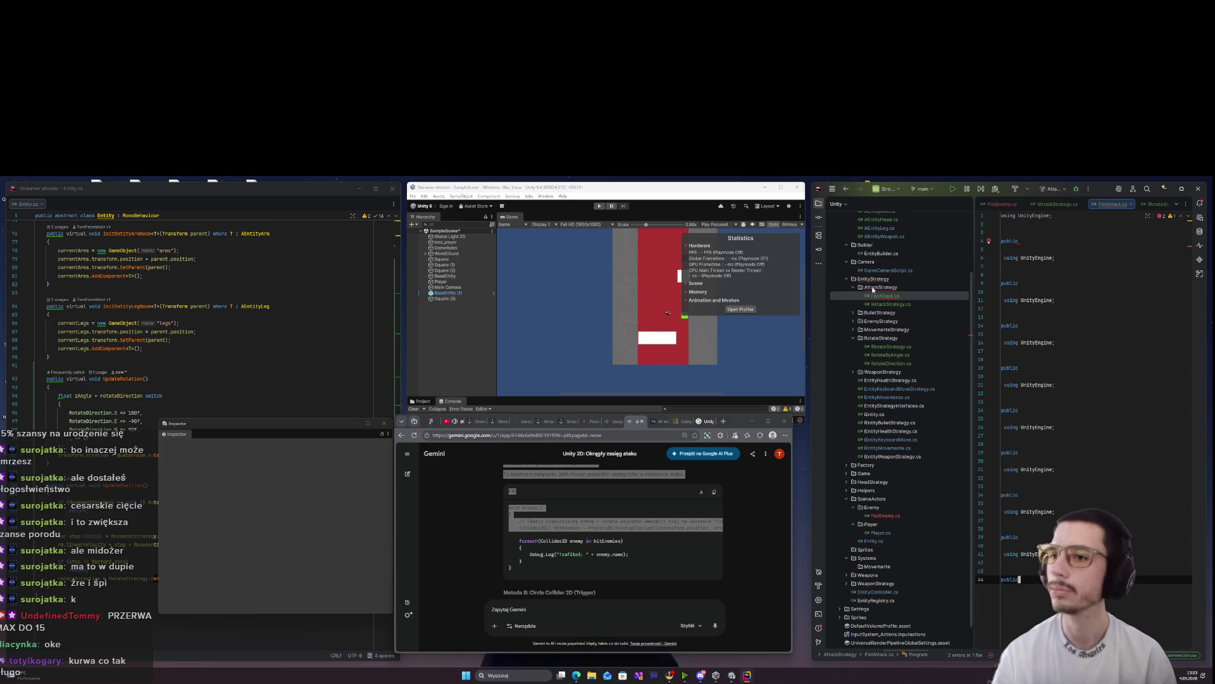
Begin creating another class in the AttackStrategy folder
{"action": "left_click", "coordinate": [873, 290]}
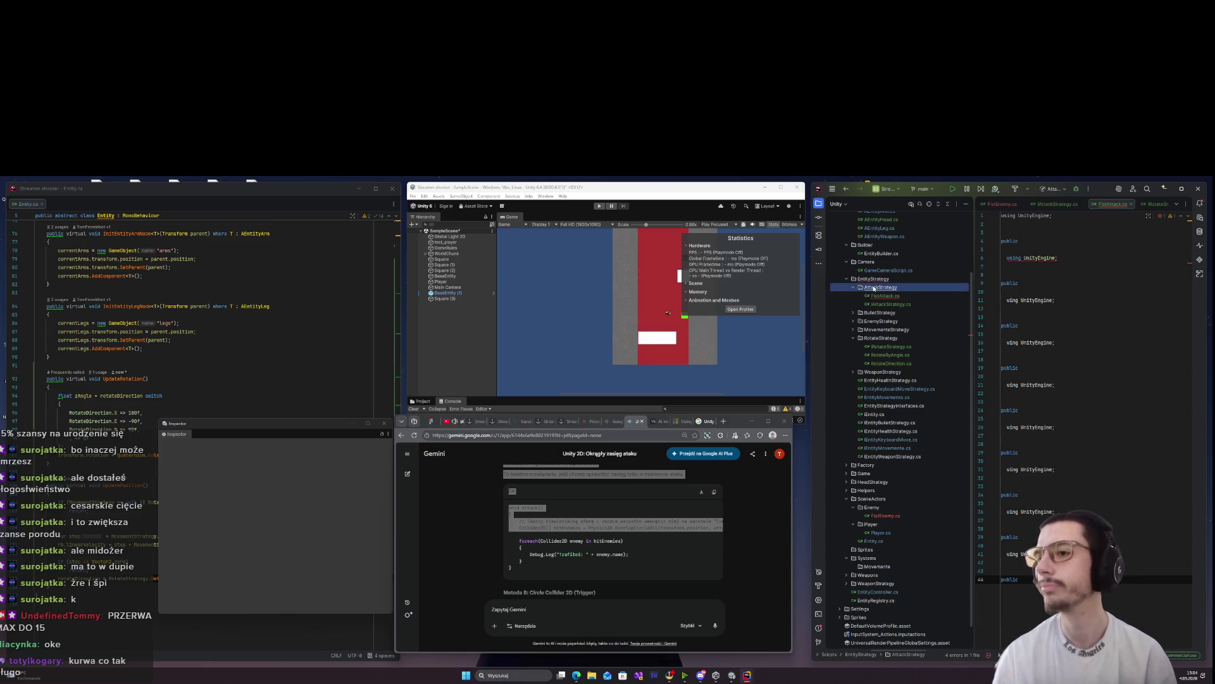
{"action": "right_click", "coordinate": [874, 290]}
{"action": "mouse_move", "coordinate": [905, 291]}
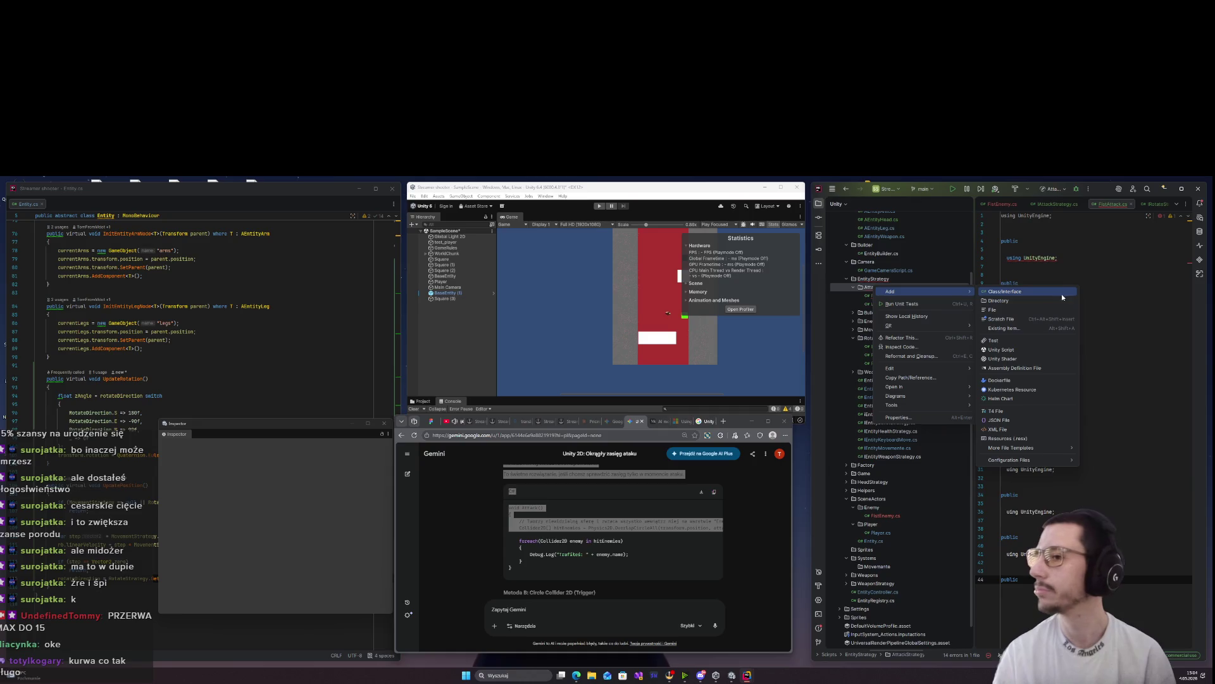
{"action": "left_click", "coordinate": [1061, 290]}
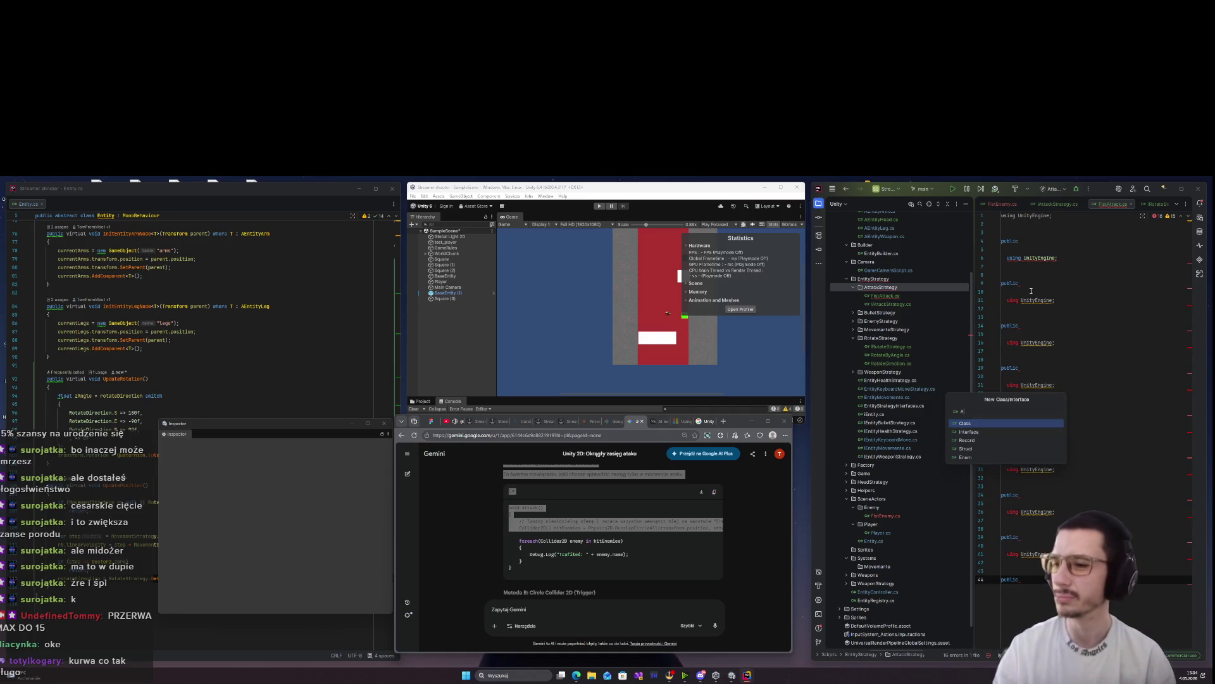